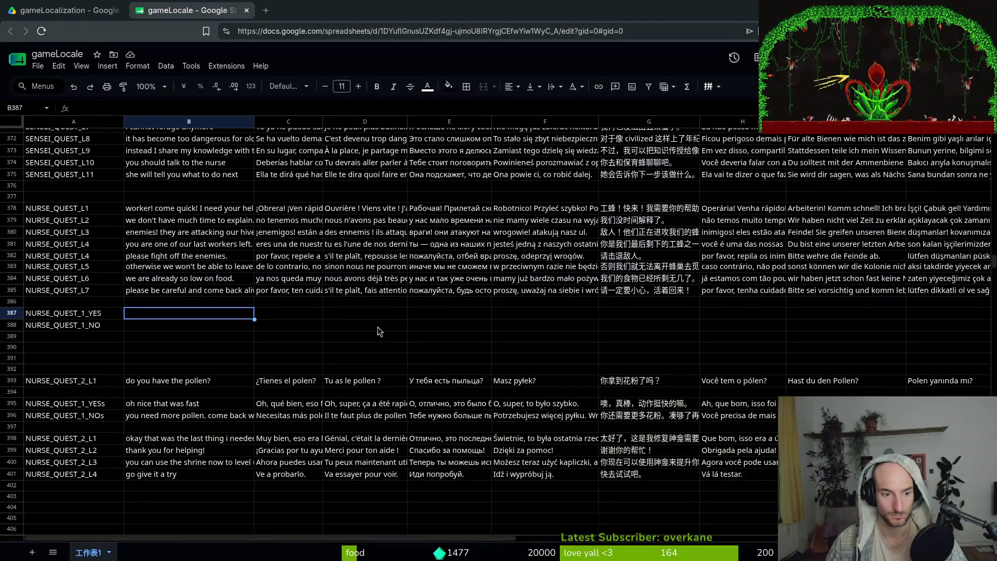
# - Enter 'you are back! thank you for defending the colony.' as the NURSE_QUEST_1_YES English text in B387
pyautogui.write('O')
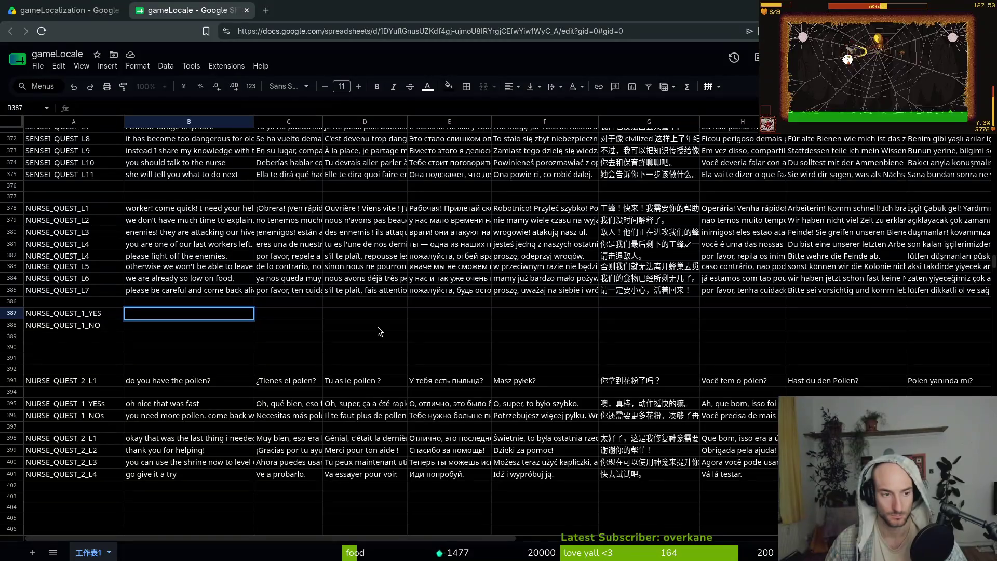
pyautogui.write('You')
pyautogui.press('BackSpace')
pyautogui.press('BackSpace')
pyautogui.press('BackSpace')
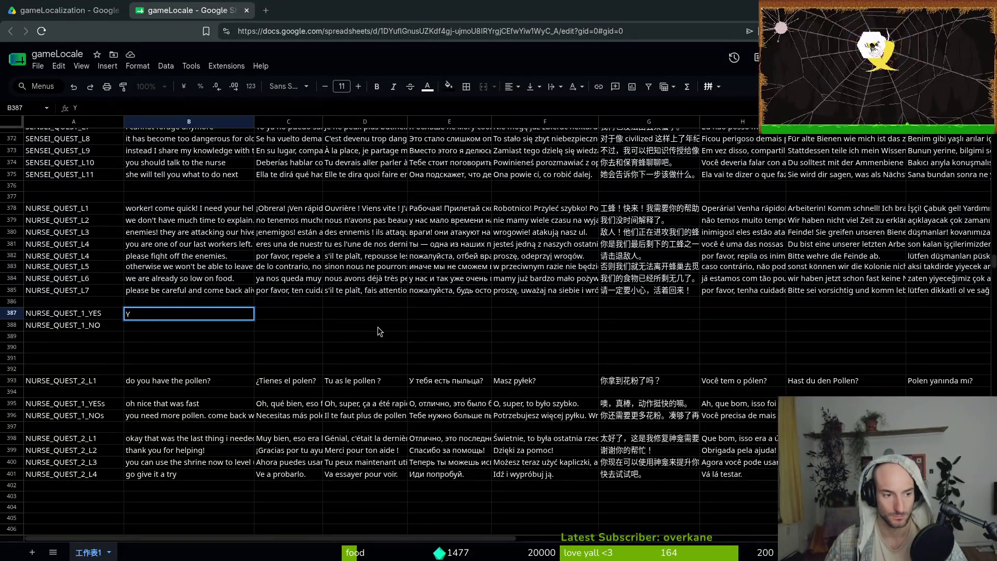
pyautogui.write('you are back! ')
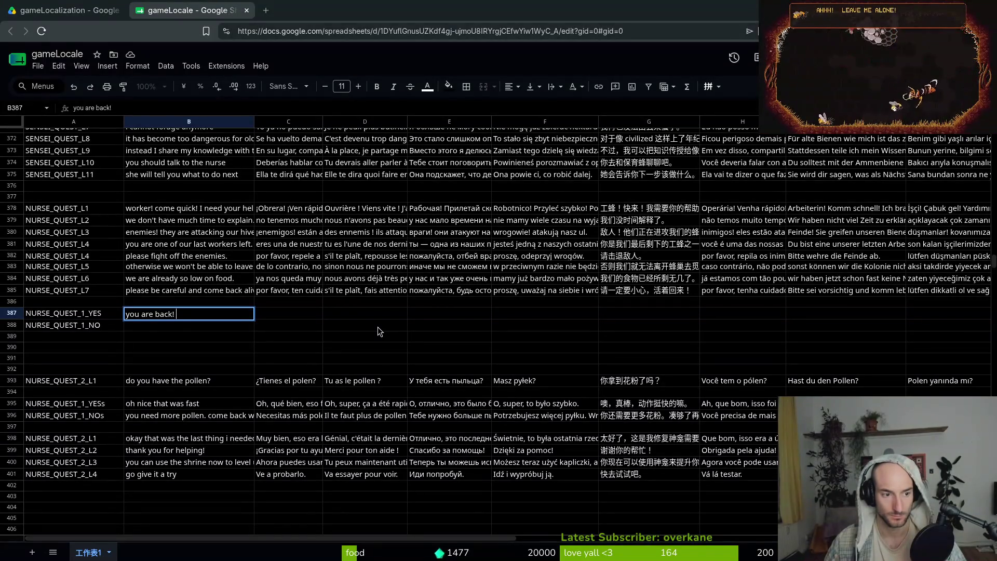
pyautogui.write('i')
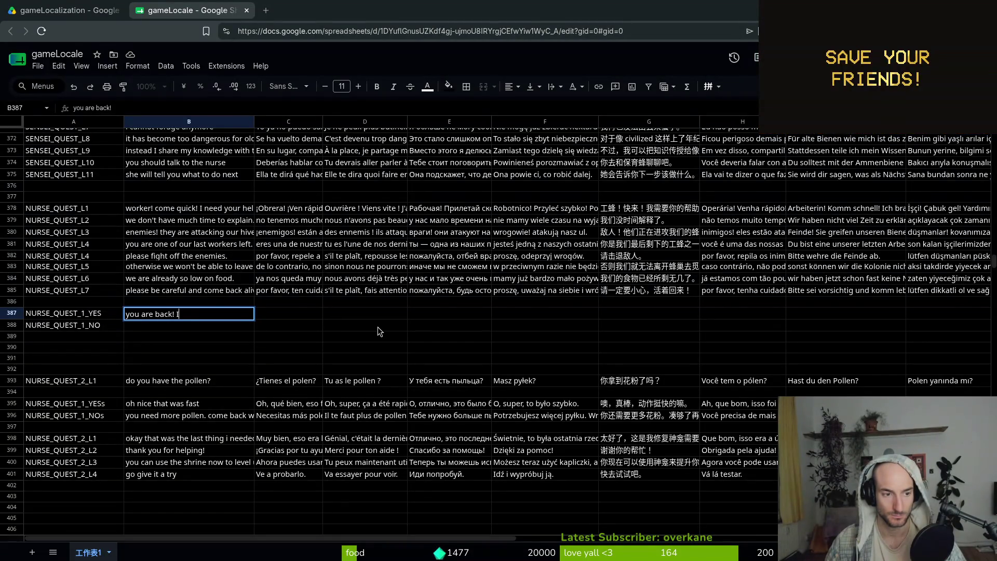
pyautogui.write(' was worried')
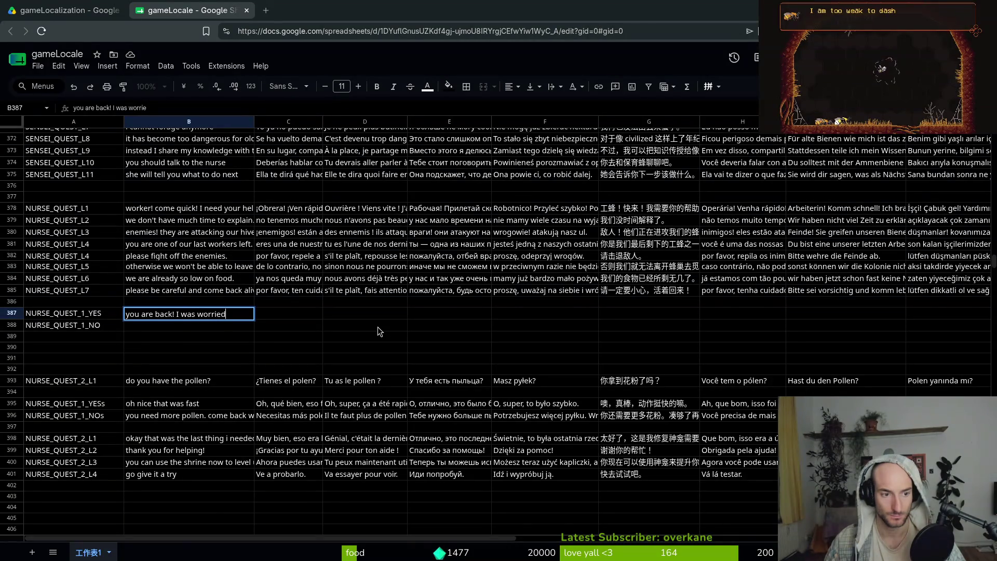
pyautogui.press('BackSpace')
pyautogui.press('BackSpace')
pyautogui.press('BackSpace')
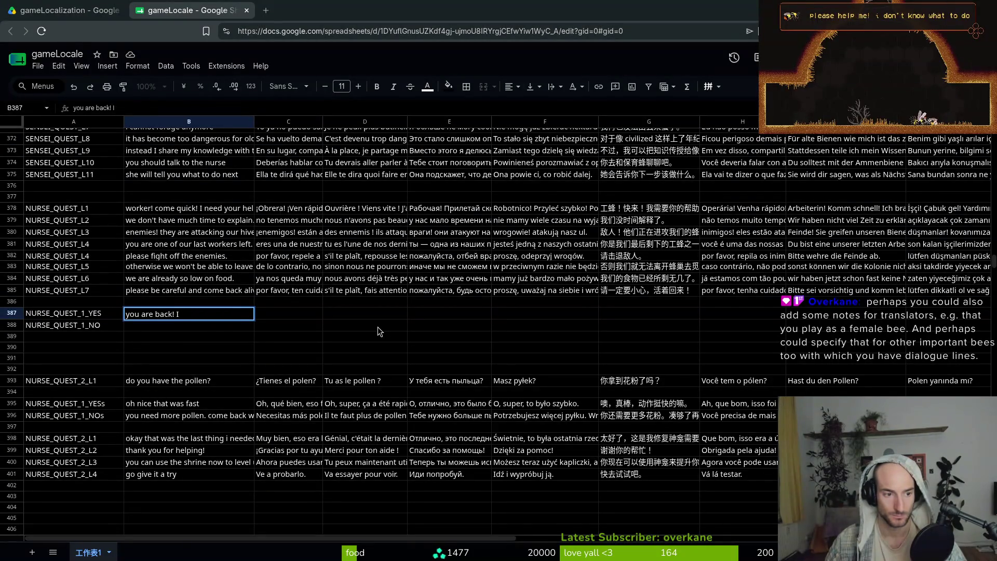
pyautogui.press('BackSpace')
pyautogui.press('BackSpace')
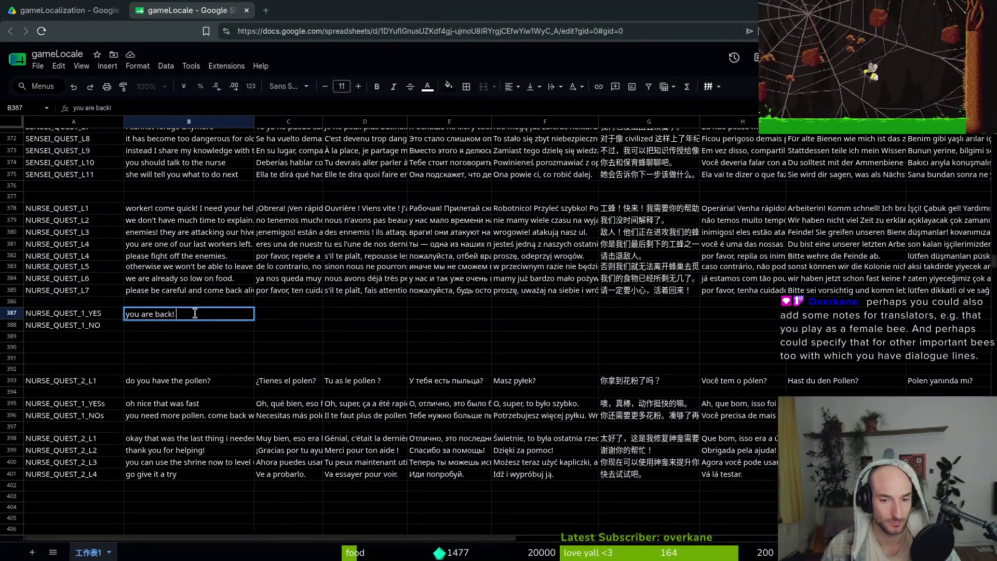
pyautogui.write('I')
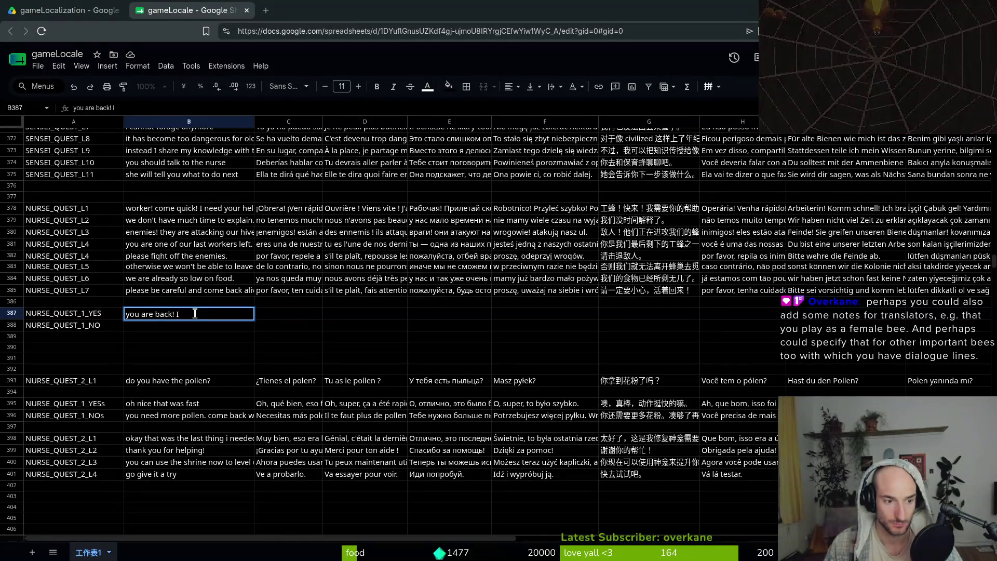
pyautogui.write('ied')
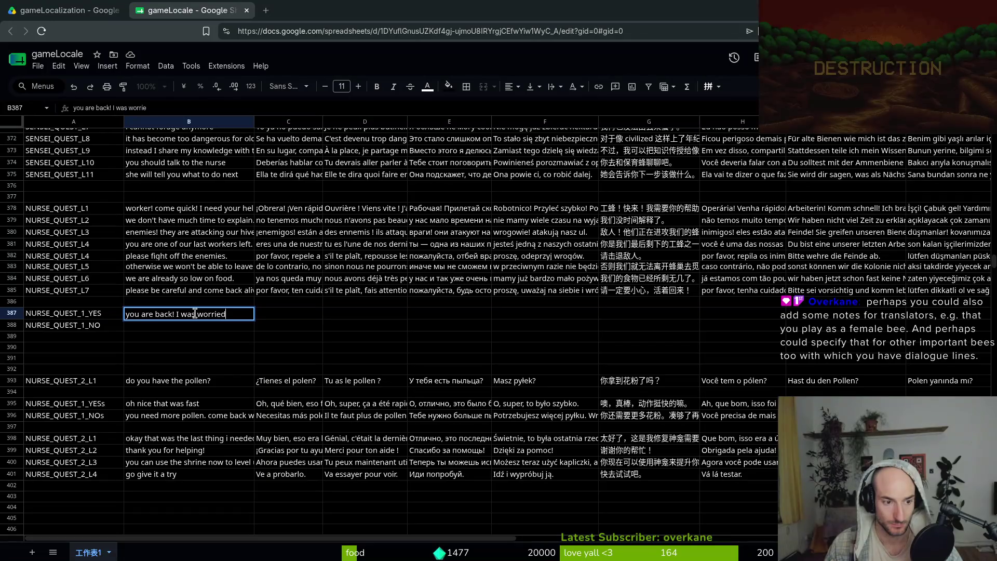
pyautogui.press('BackSpace')
pyautogui.press('BackSpace')
pyautogui.press('BackSpace')
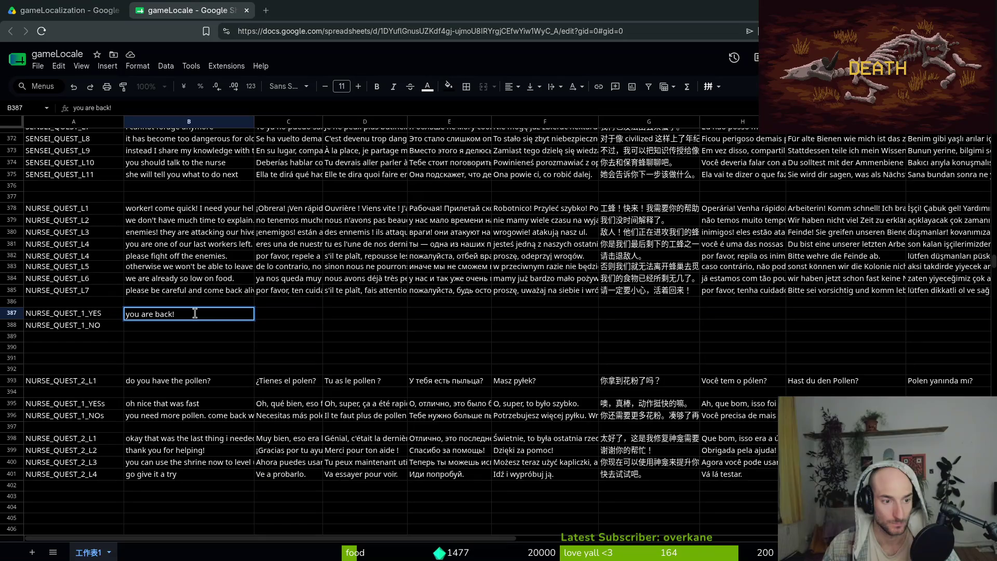
pyautogui.write(' thank you')
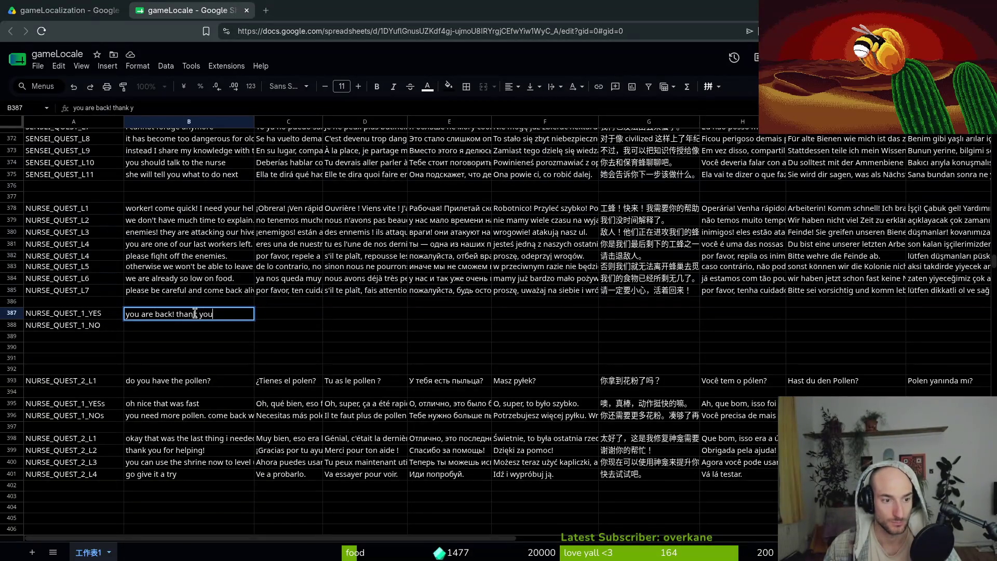
pyautogui.write(' for defending')
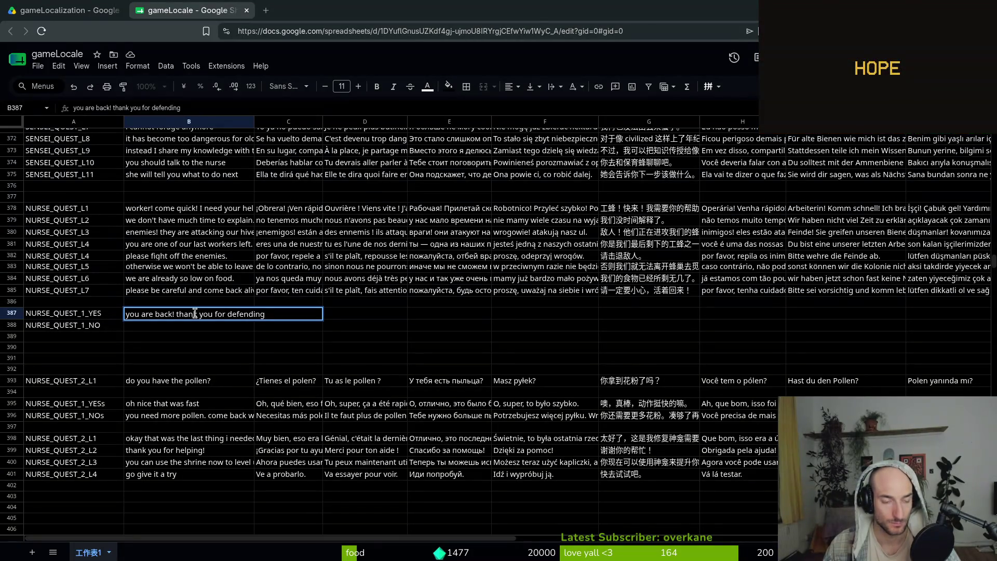
pyautogui.write('ng ')
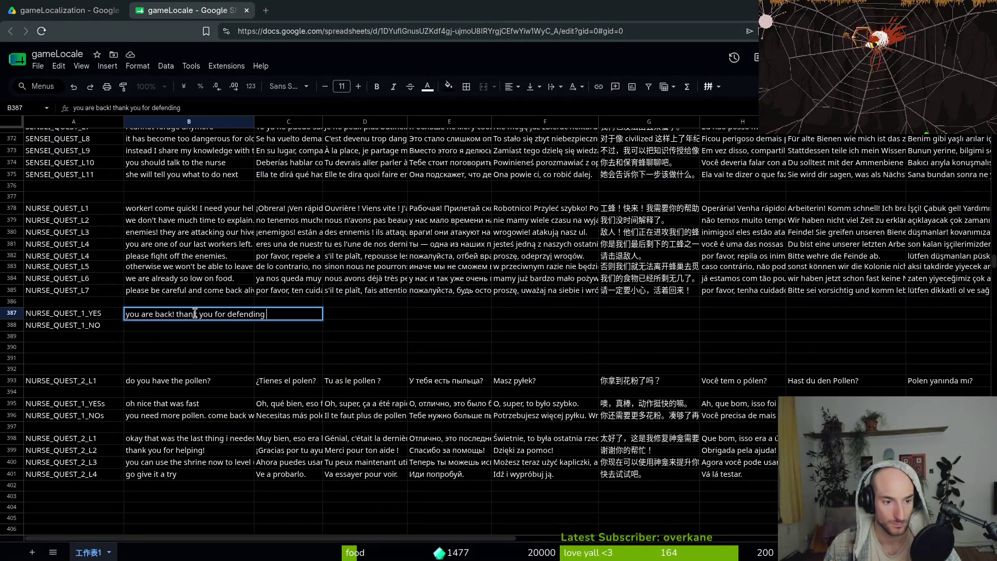
pyautogui.write('o')
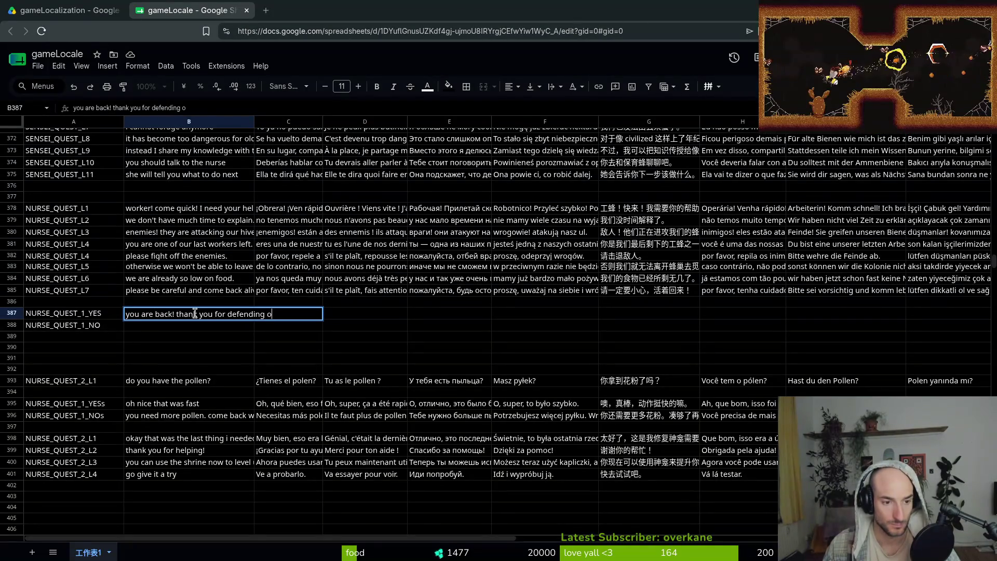
pyautogui.press('BackSpace')
pyautogui.write('the colony')
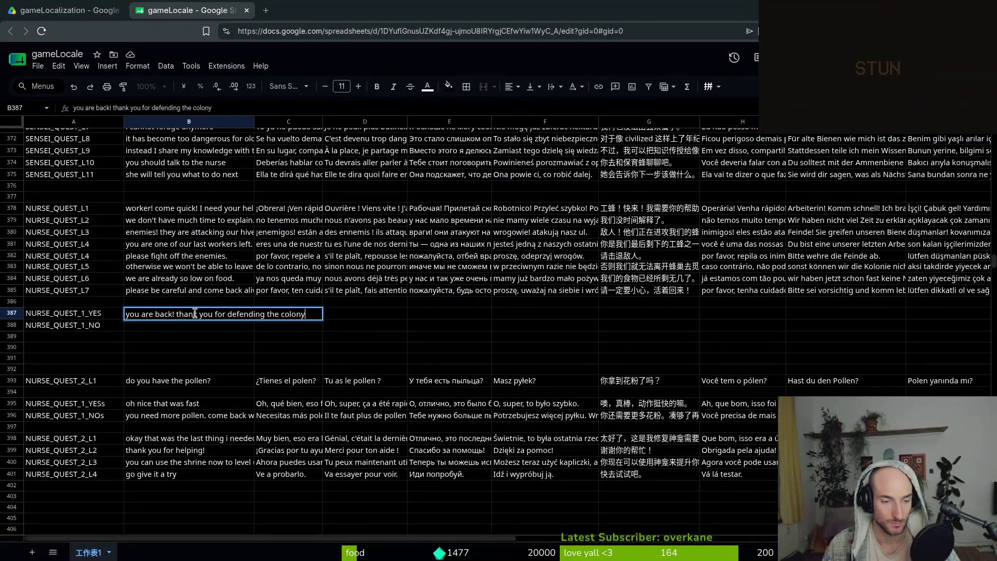
pyautogui.write('.')
pyautogui.press('Return')
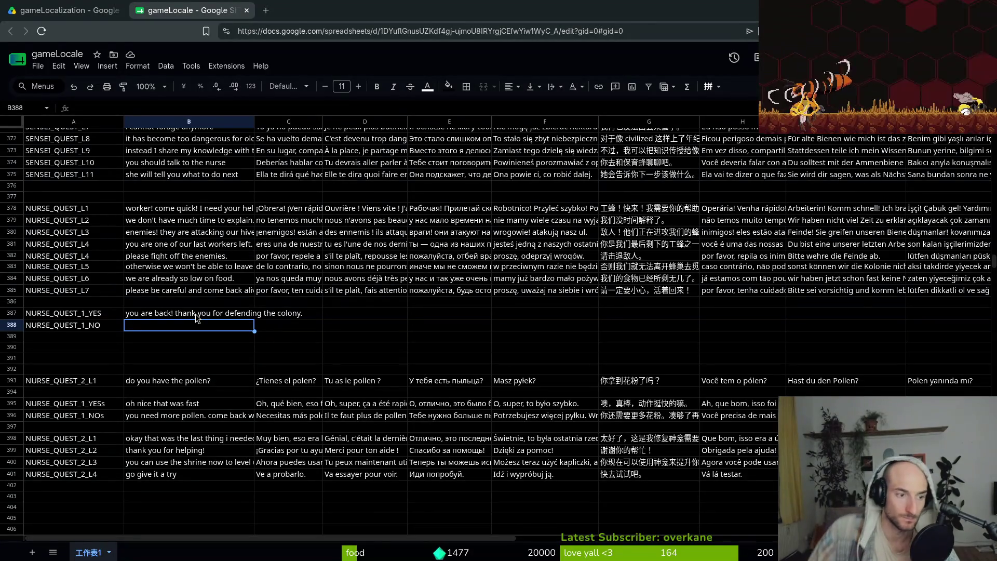
# - Enter 'I was worried you would not return.' as the NURSE_QUEST_1_NO English text
pyautogui.click(195, 314)
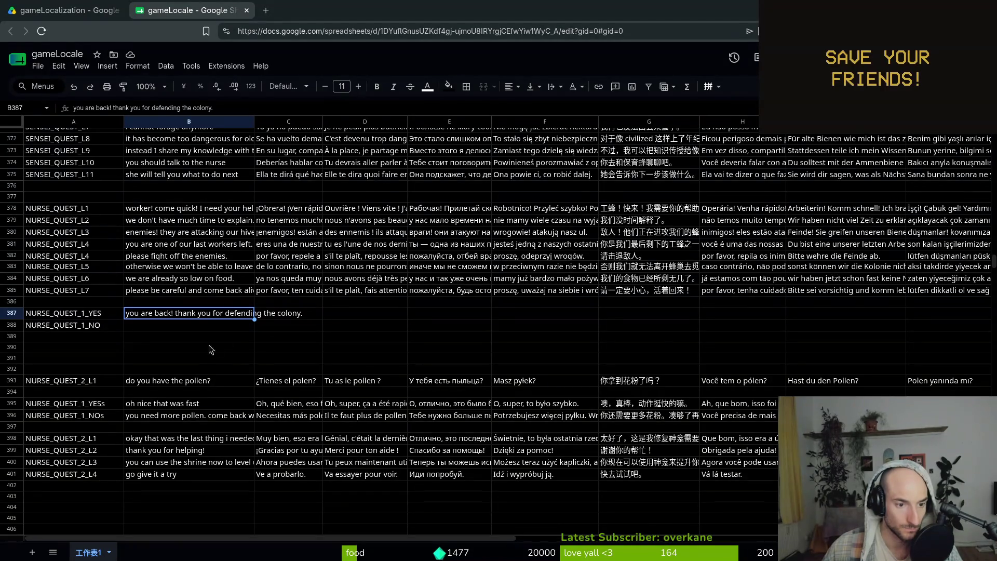
pyautogui.click(162, 327)
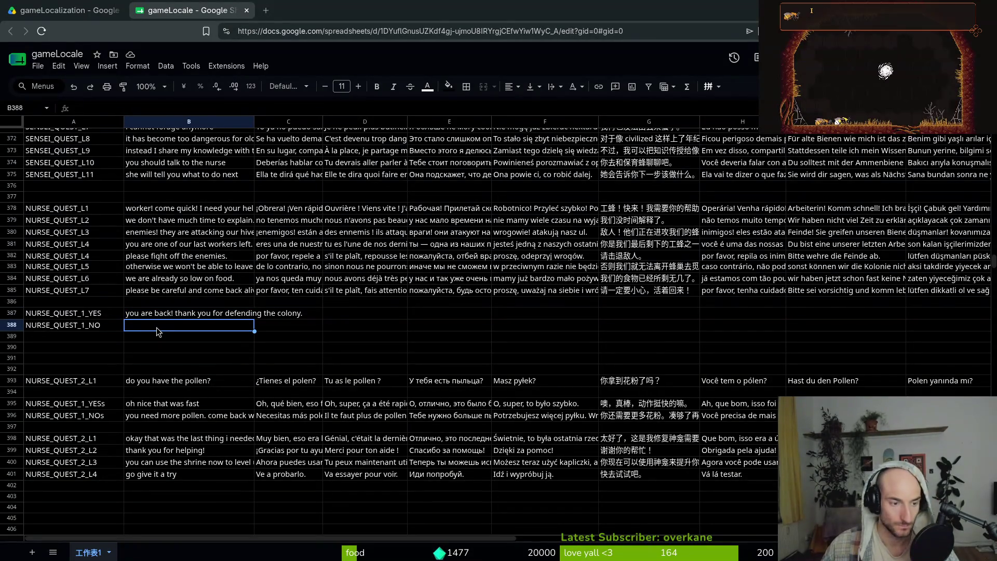
pyautogui.write('i was')
pyautogui.press('BackSpace')
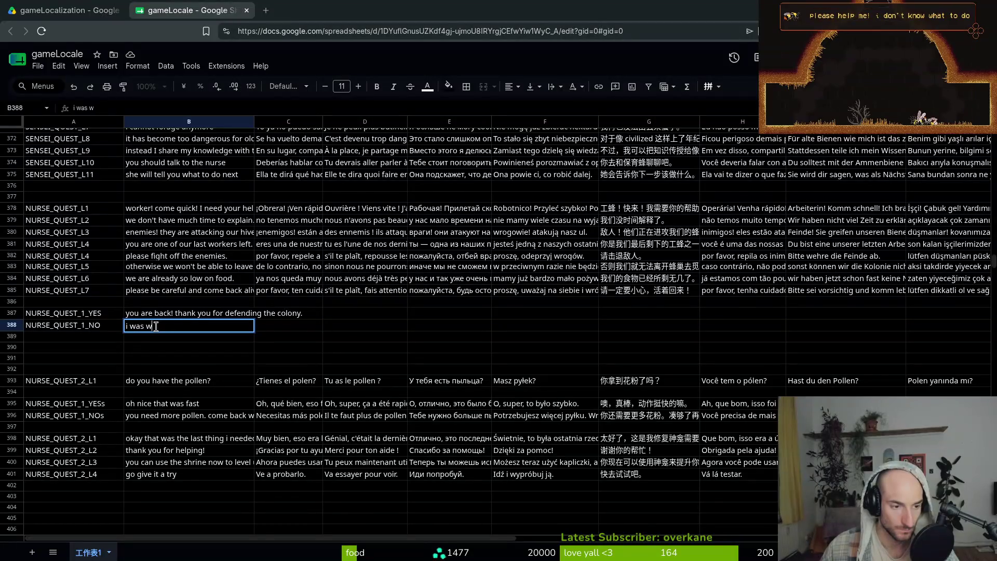
pyautogui.press('BackSpace')
pyautogui.press('BackSpace')
pyautogui.press('BackSpace')
pyautogui.write('I was wo')
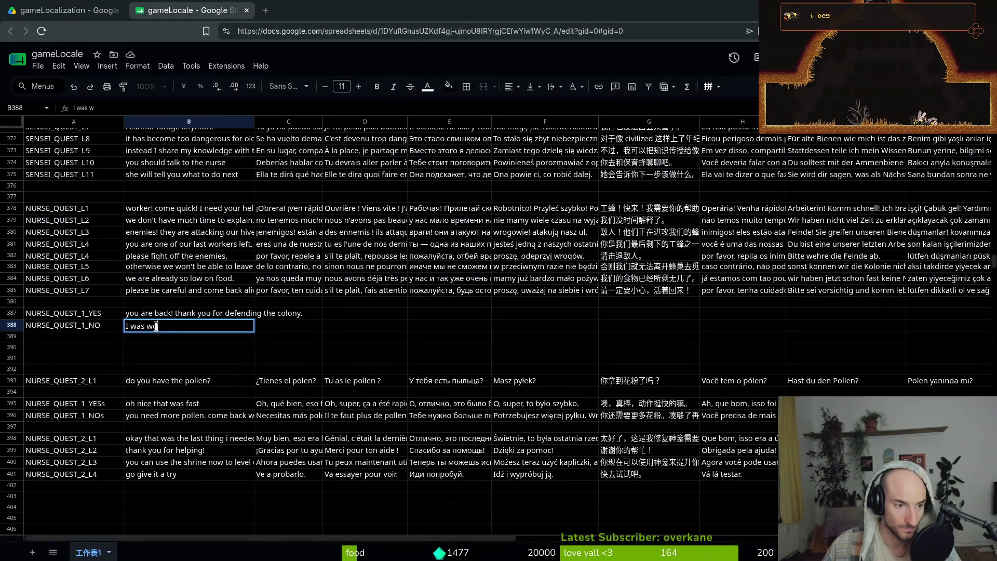
pyautogui.write('rried you would')
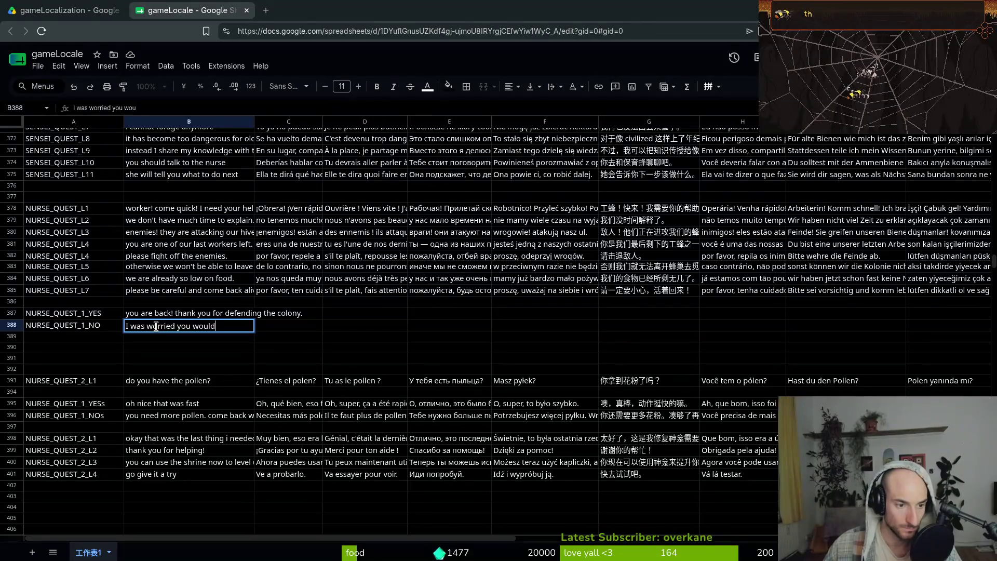
pyautogui.write(' not retu')
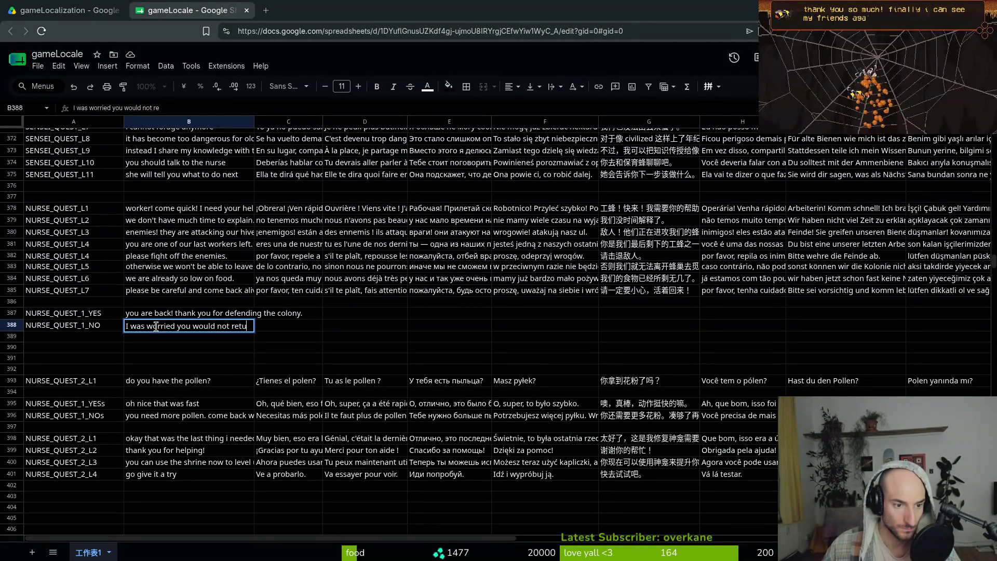
pyautogui.write('rn.')
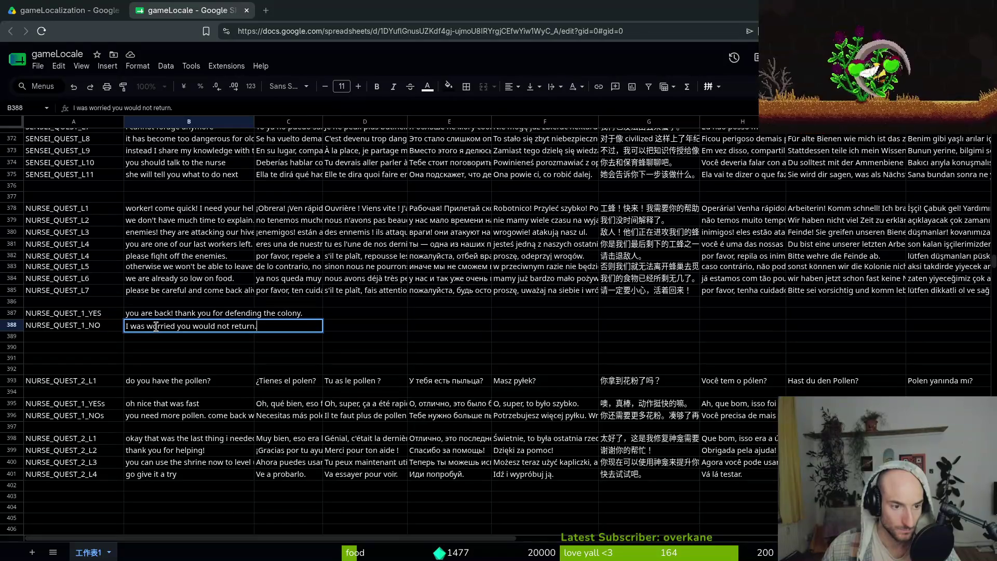
pyautogui.press('Return')
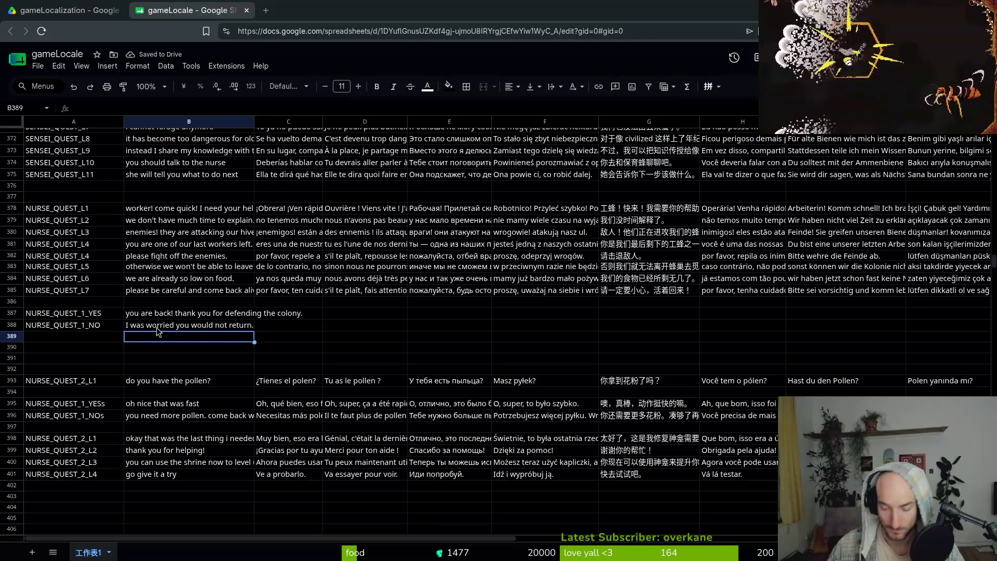
# - Write 'thanks to you we can search for food again' in B389
pyautogui.press('Return')
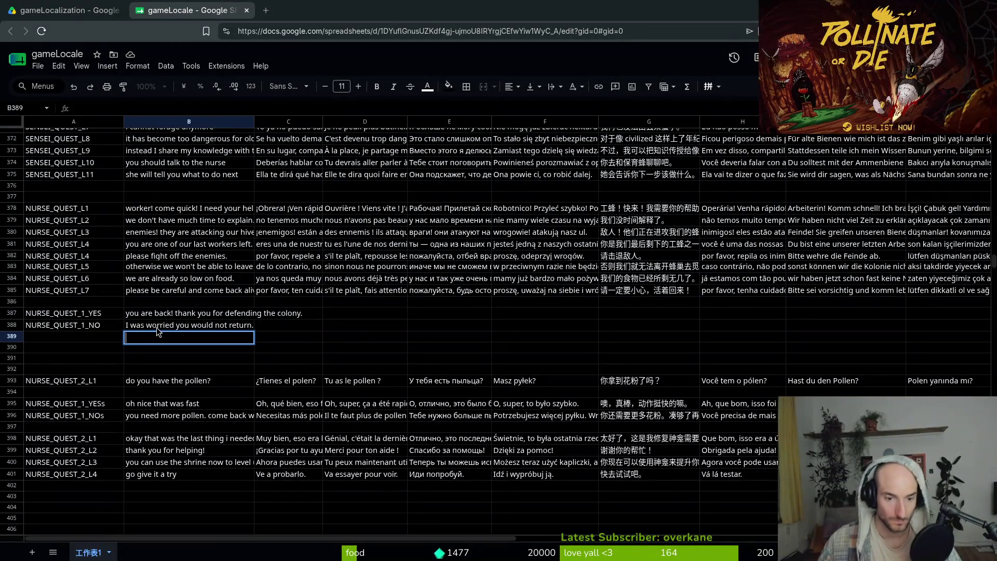
pyautogui.write('thanks to you ')
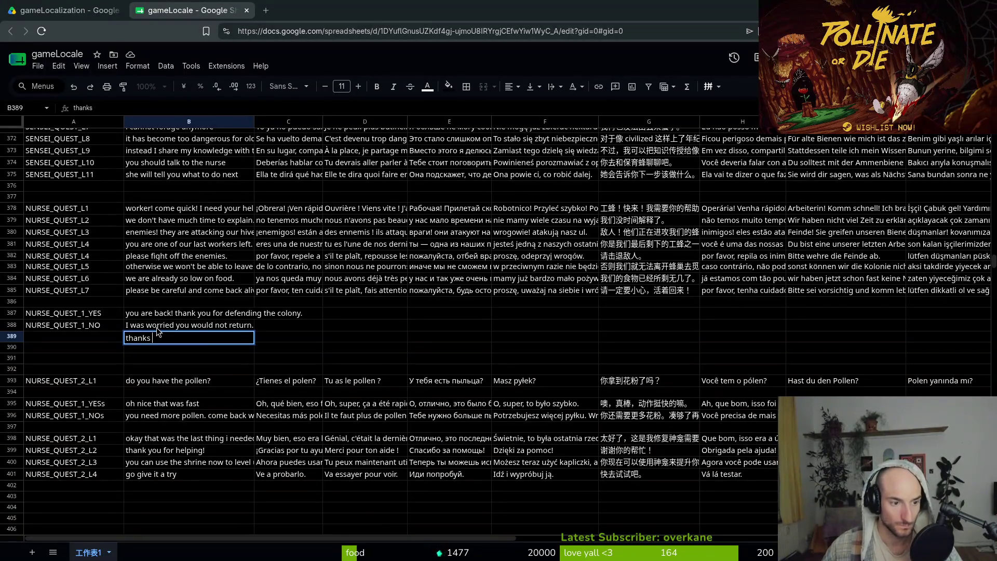
pyautogui.write('we will ')
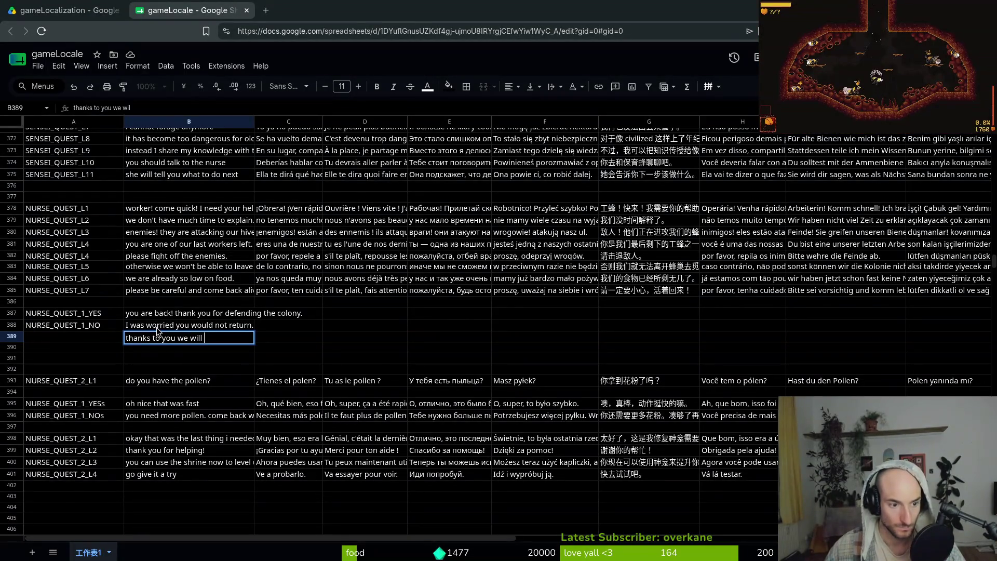
pyautogui.write('be able to')
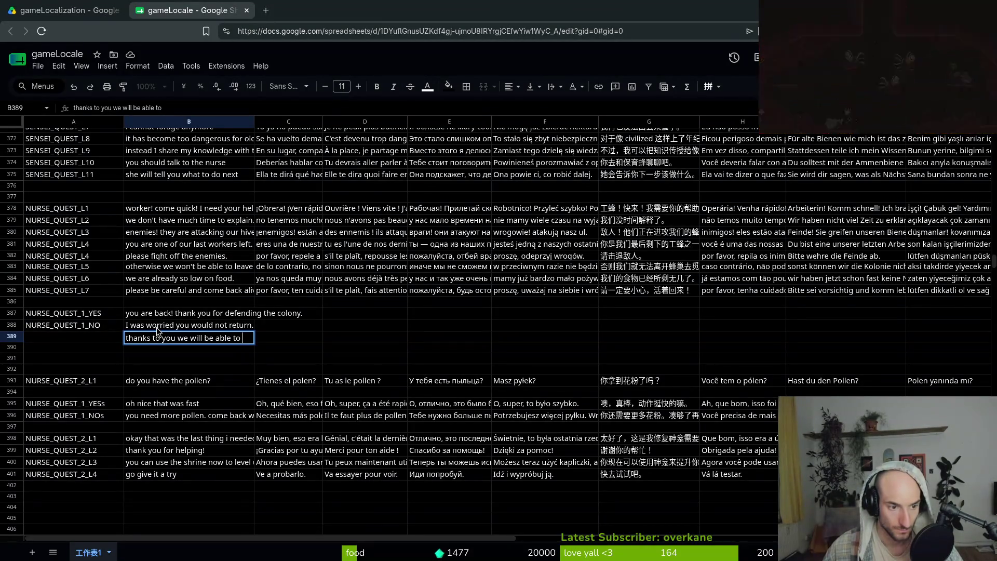
pyautogui.press('BackSpace')
pyautogui.press('BackSpace')
pyautogui.press('BackSpace')
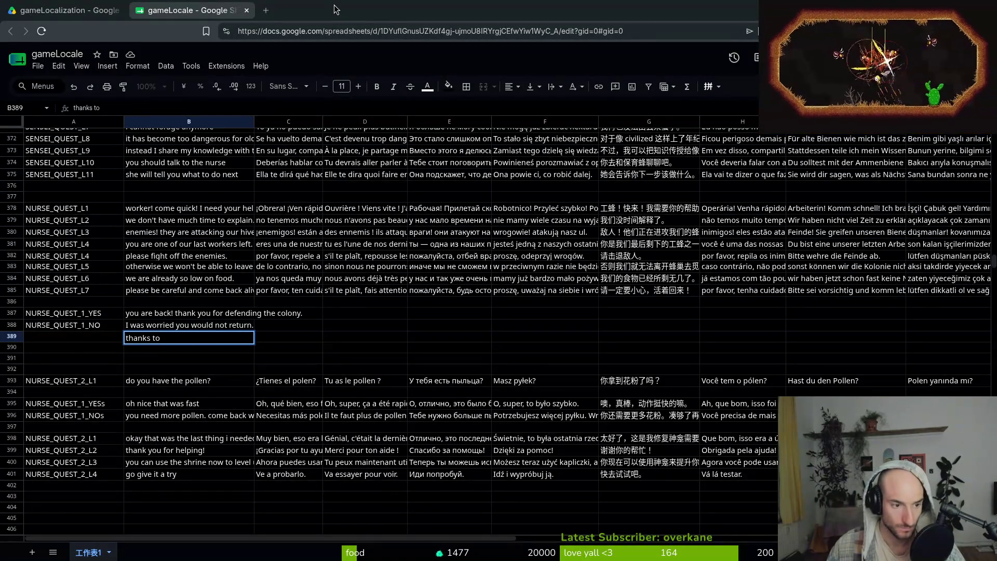
pyautogui.write(' your')
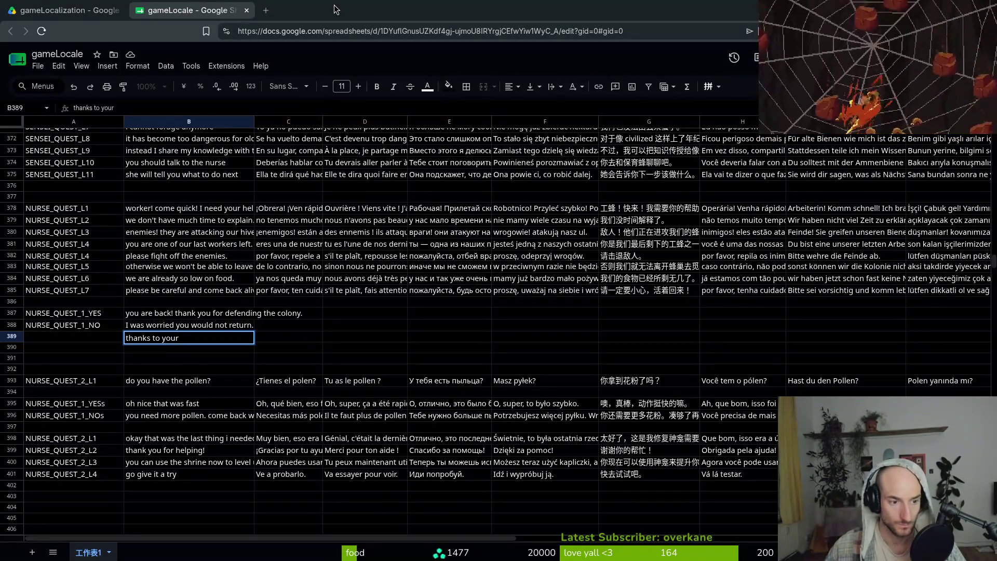
pyautogui.press('BackSpace')
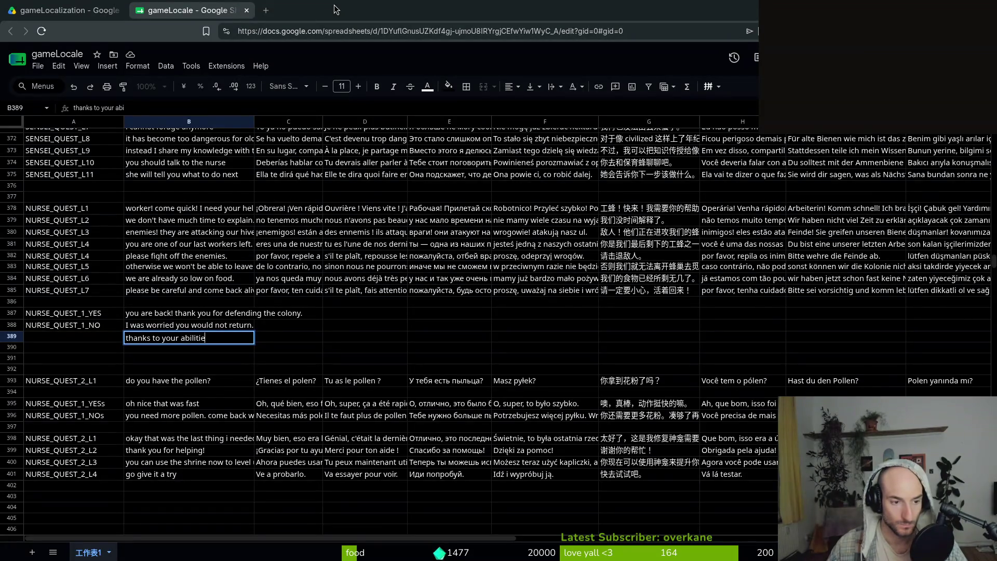
pyautogui.write('s')
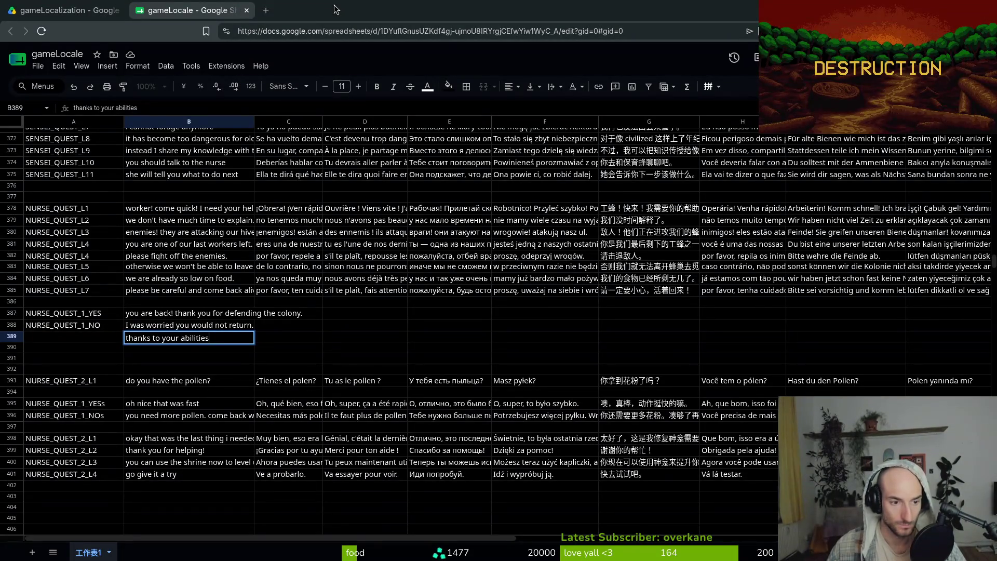
pyautogui.press('BackSpace')
pyautogui.press('BackSpace')
pyautogui.press('BackSpace')
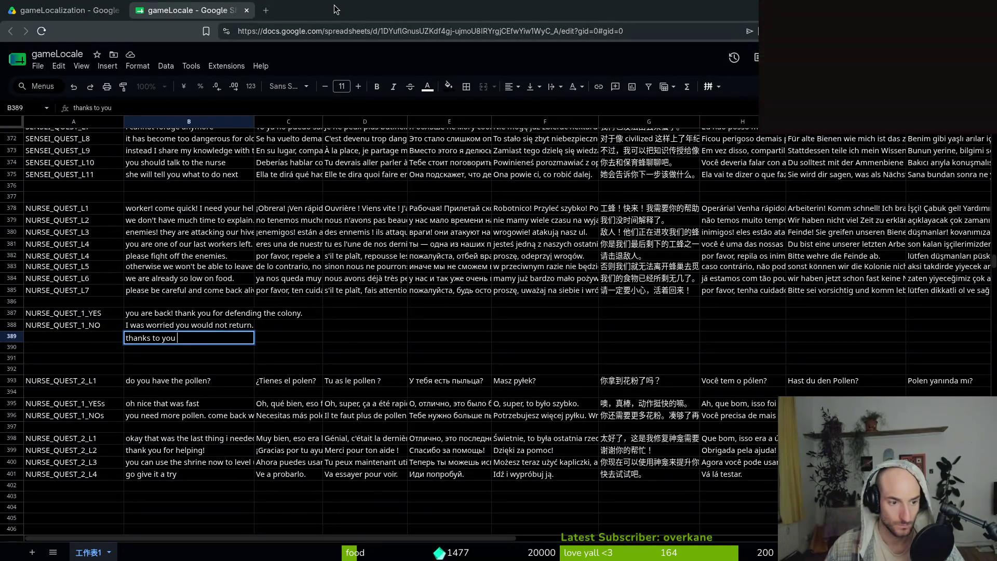
pyautogui.write('we can search for food again')
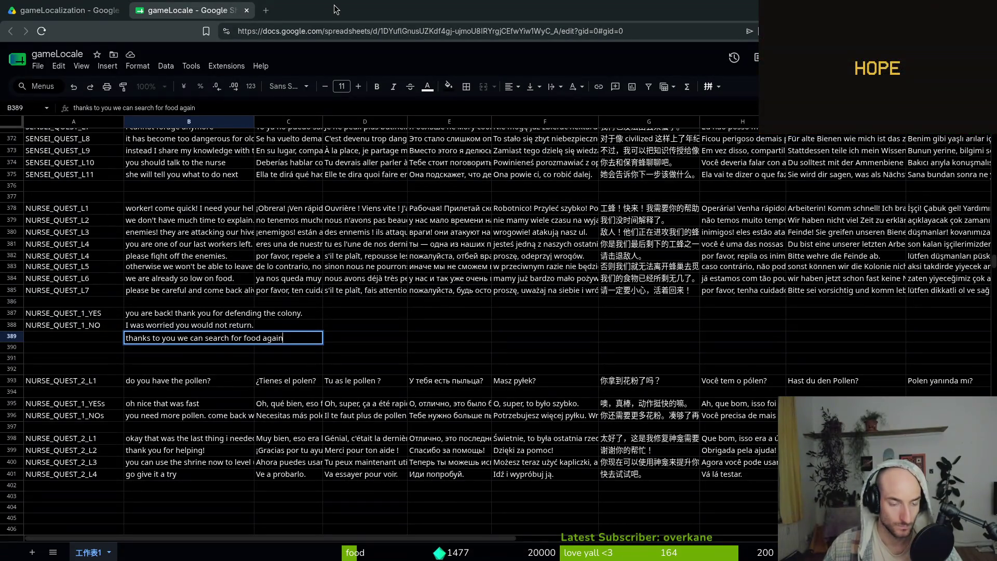
pyautogui.press('Return')
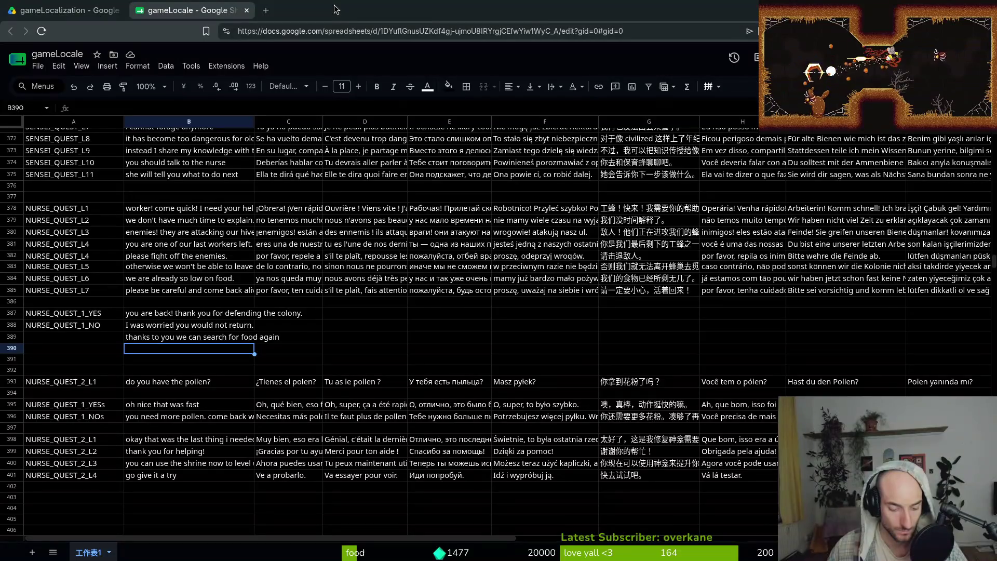
# - Enter 'the queen wants to talk to you!' in B390 and 'apparently it is urgent' in B391
pyautogui.write('the')
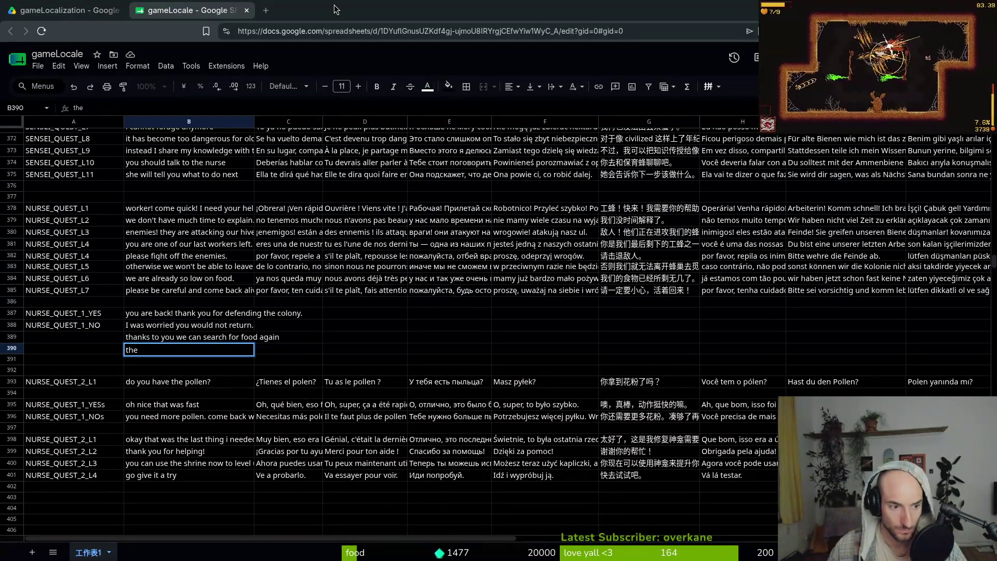
pyautogui.write(' que')
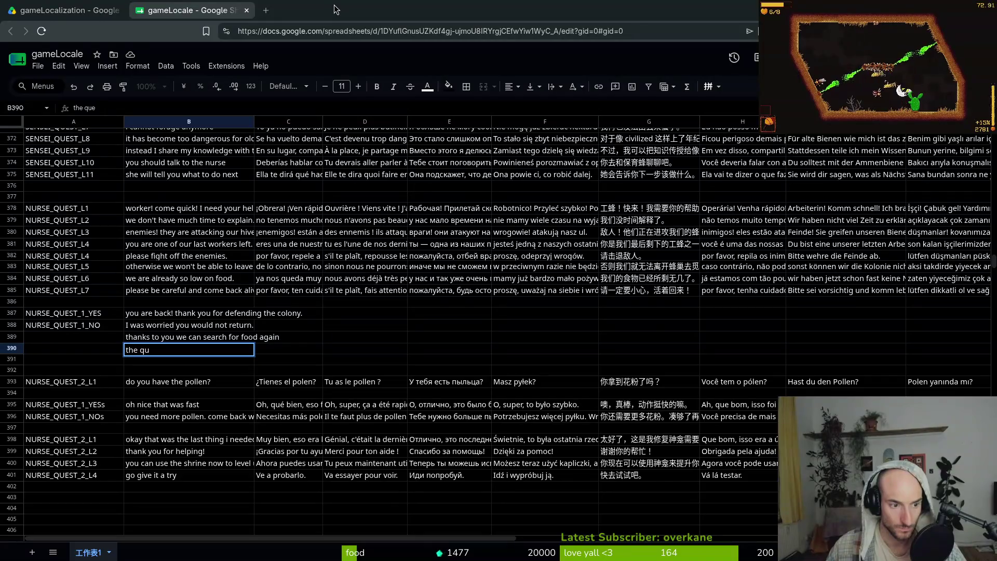
pyautogui.press('BackSpace')
pyautogui.press('BackSpace')
pyautogui.press('BackSpace')
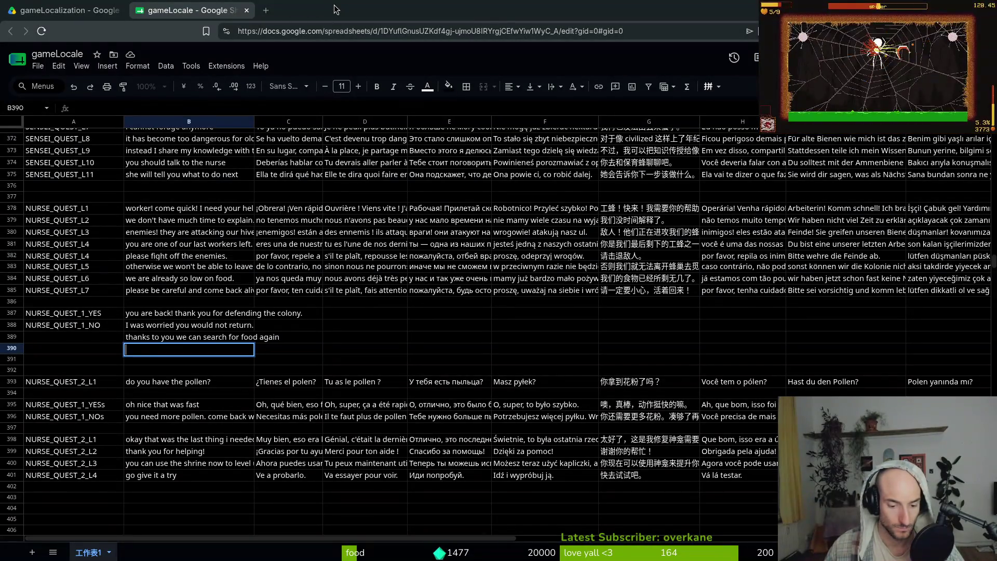
pyautogui.write('the wue')
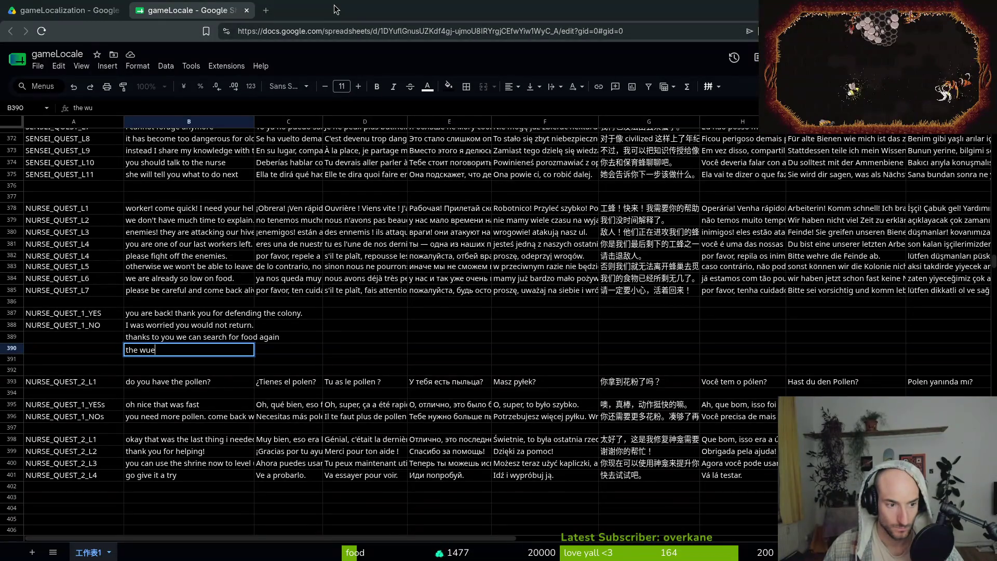
pyautogui.press('BackSpace')
pyautogui.press('BackSpace')
pyautogui.press('BackSpace')
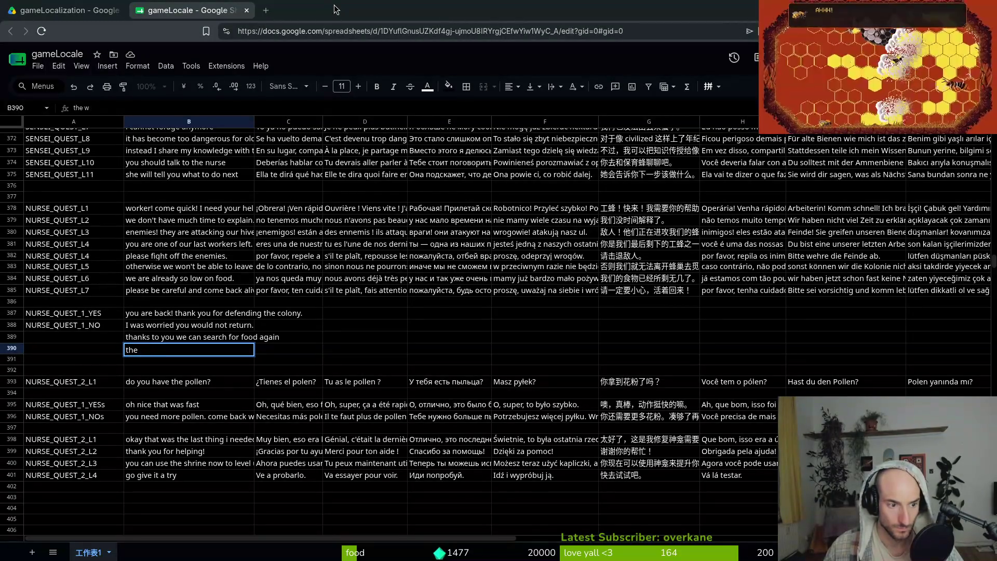
pyautogui.write('quyeen')
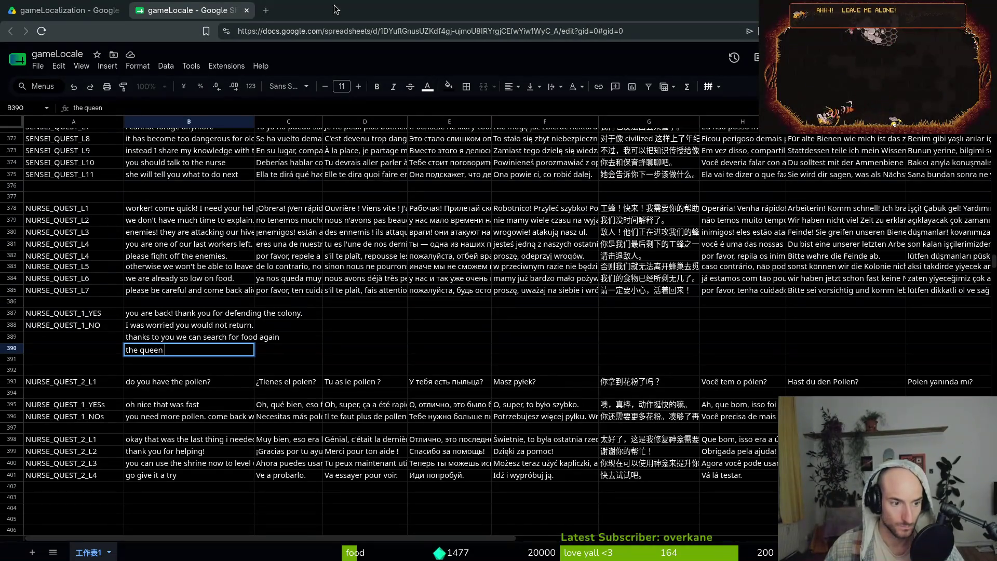
pyautogui.write('wants to talk to')
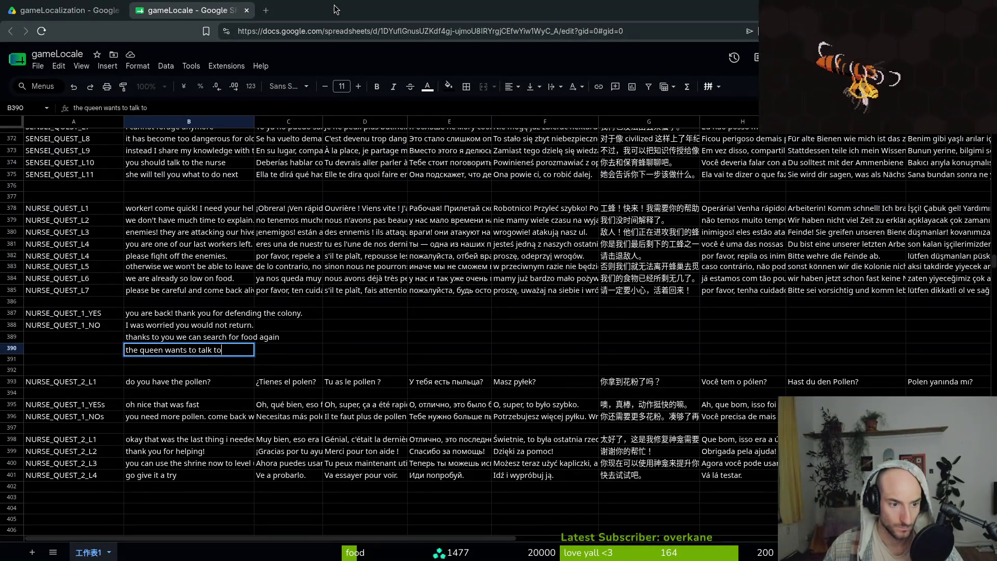
pyautogui.write(' you!')
pyautogui.press('Return')
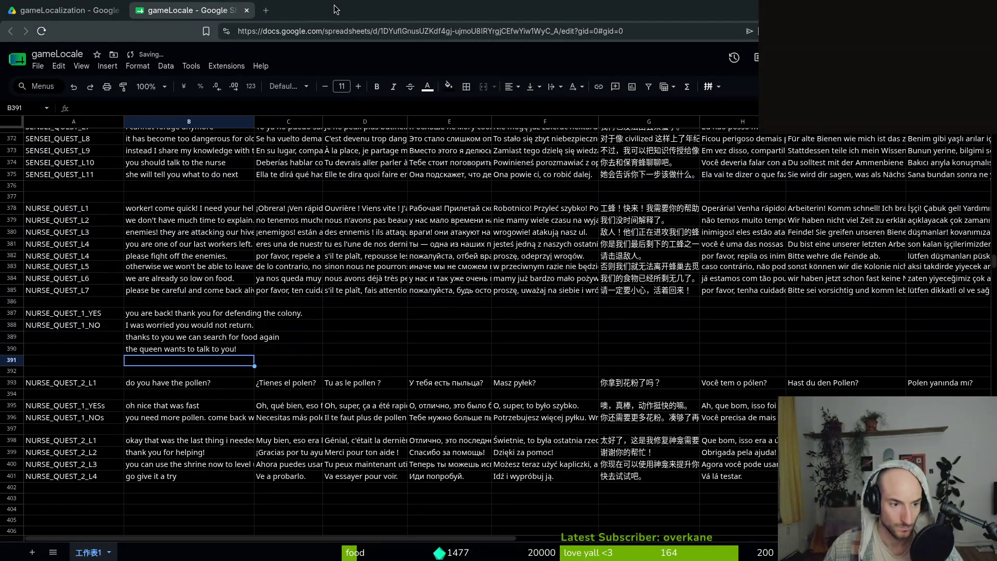
pyautogui.write('app')
pyautogui.press('BackSpace')
pyautogui.press('Up')
pyautogui.press('Return')
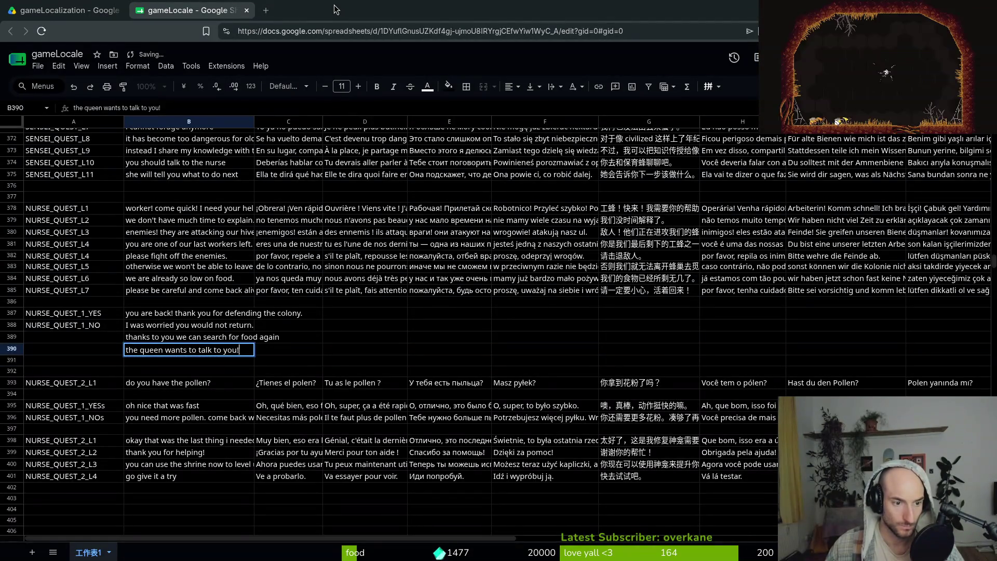
pyautogui.press('Return')
pyautogui.write('appar')
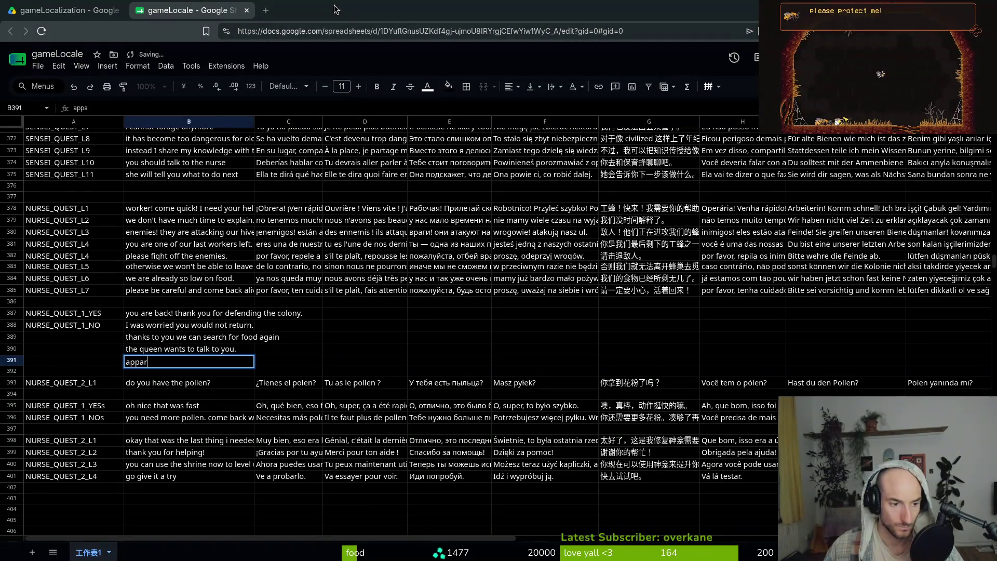
pyautogui.write('ently it is urgent')
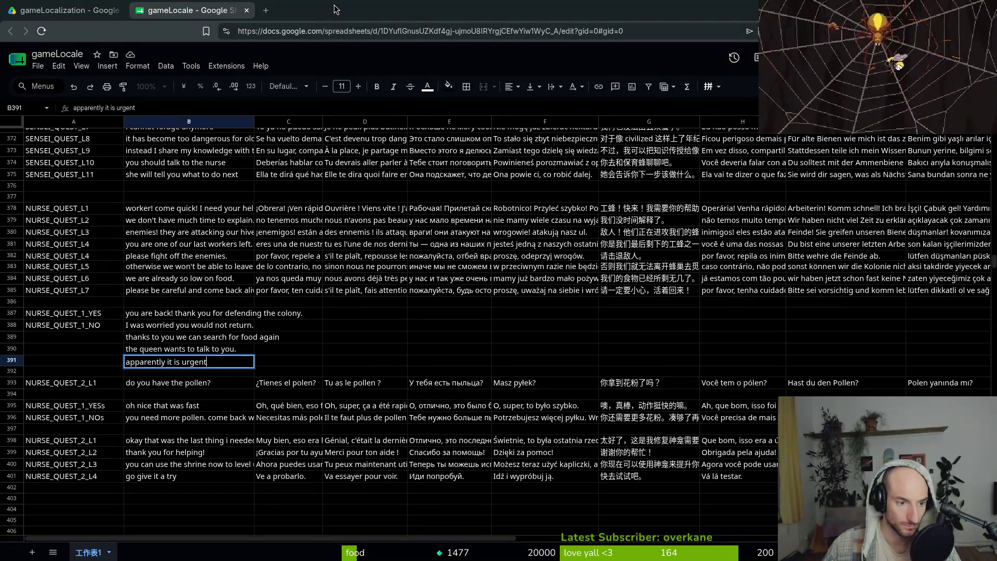
pyautogui.hotkey('shift', 'Return')
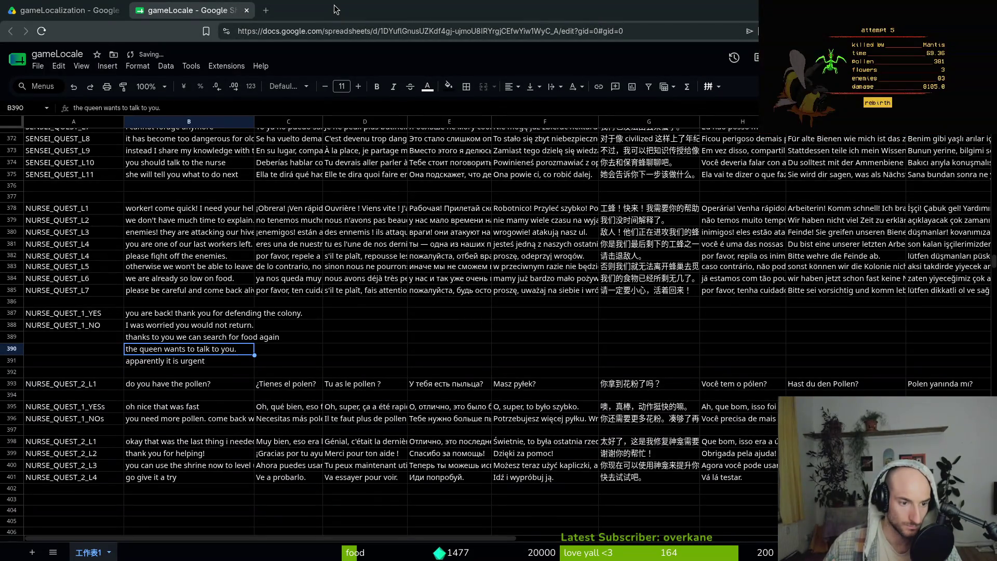
# - Rewrite B390 as 'I know you just returned and must be exhausted, but the queen wants to talk to you.'
pyautogui.press('Return')
pyautogui.write('apparent')
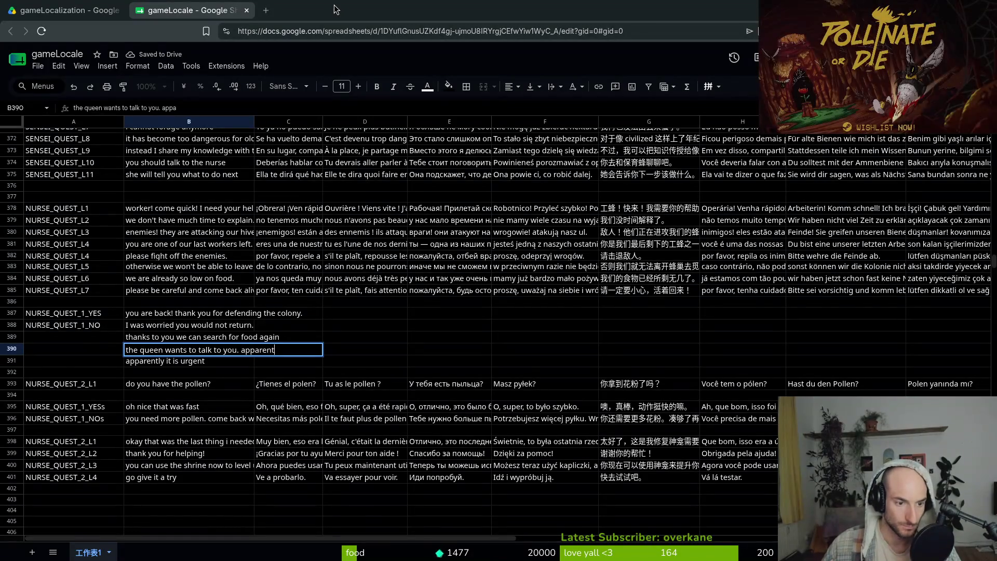
pyautogui.write('ly it is')
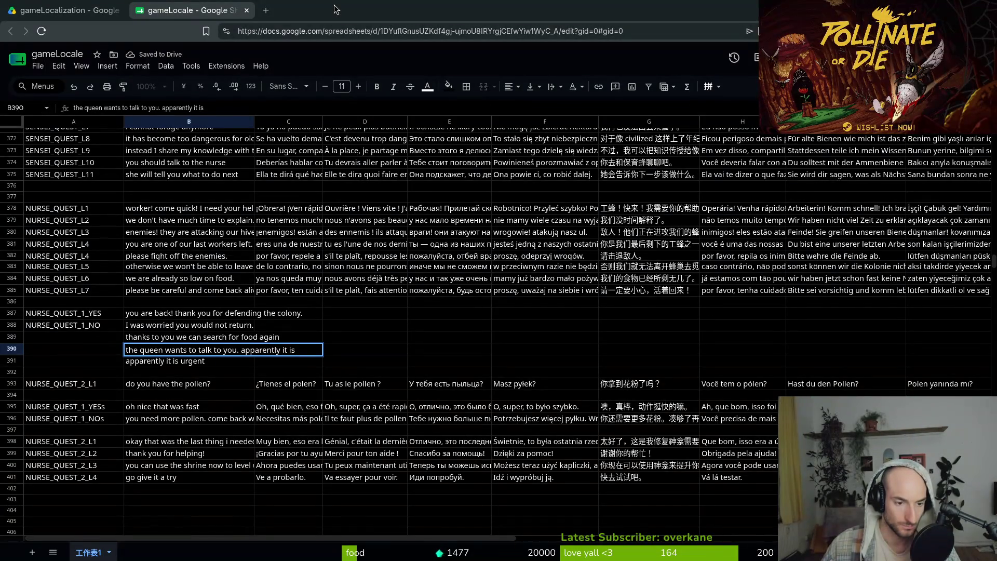
pyautogui.write(' urgent')
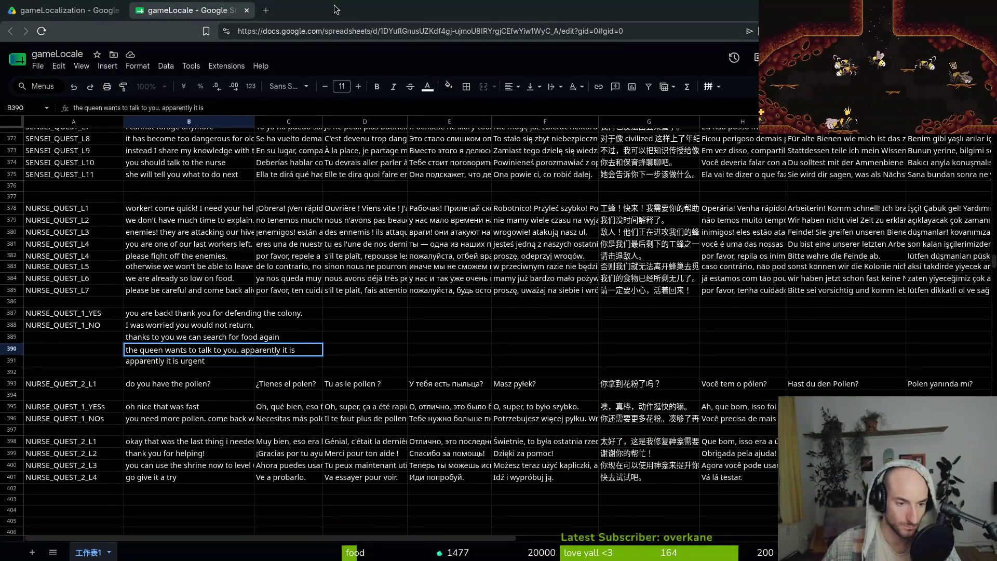
pyautogui.press('BackSpace')
pyautogui.press('BackSpace')
pyautogui.press('BackSpace')
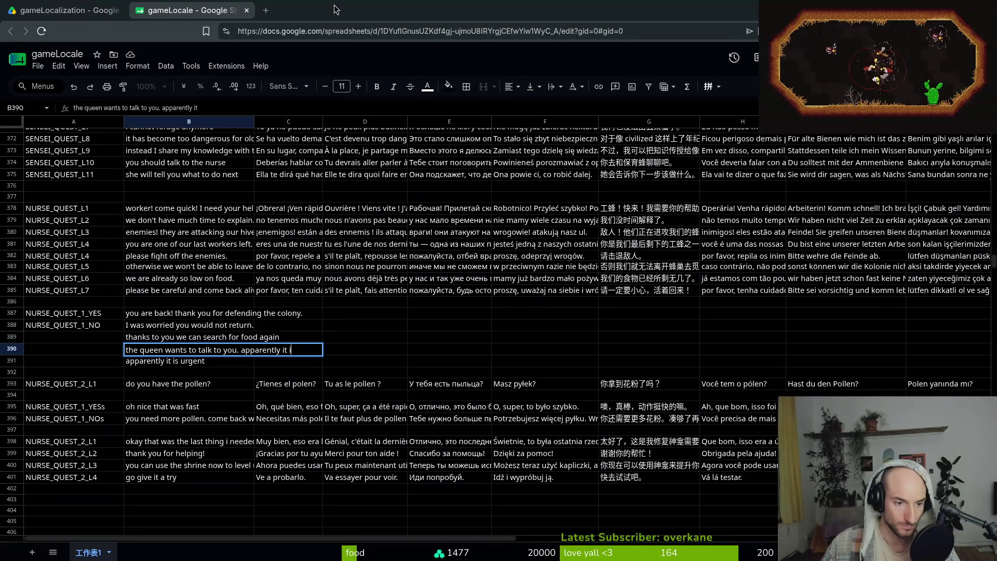
pyautogui.write('s very')
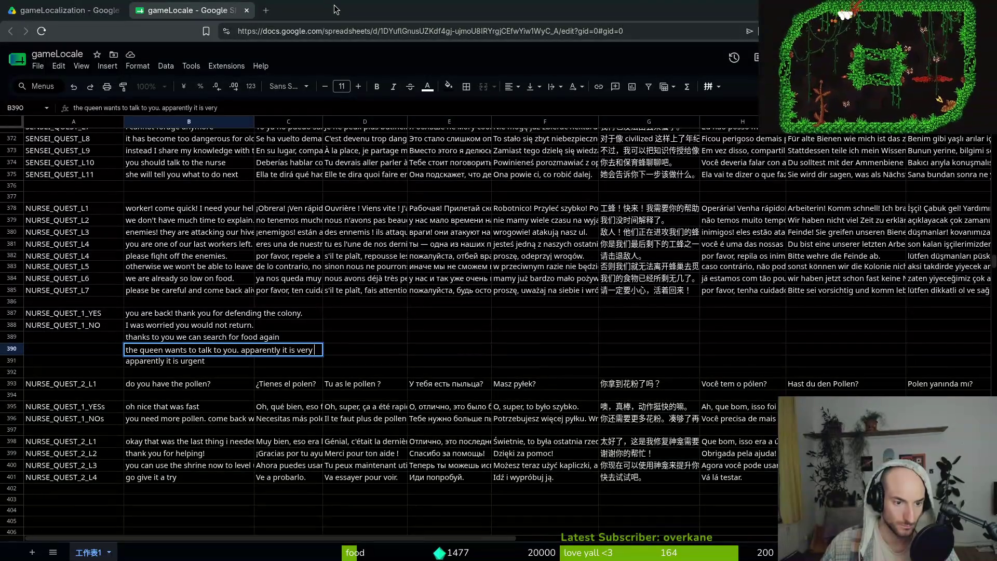
pyautogui.write(' i')
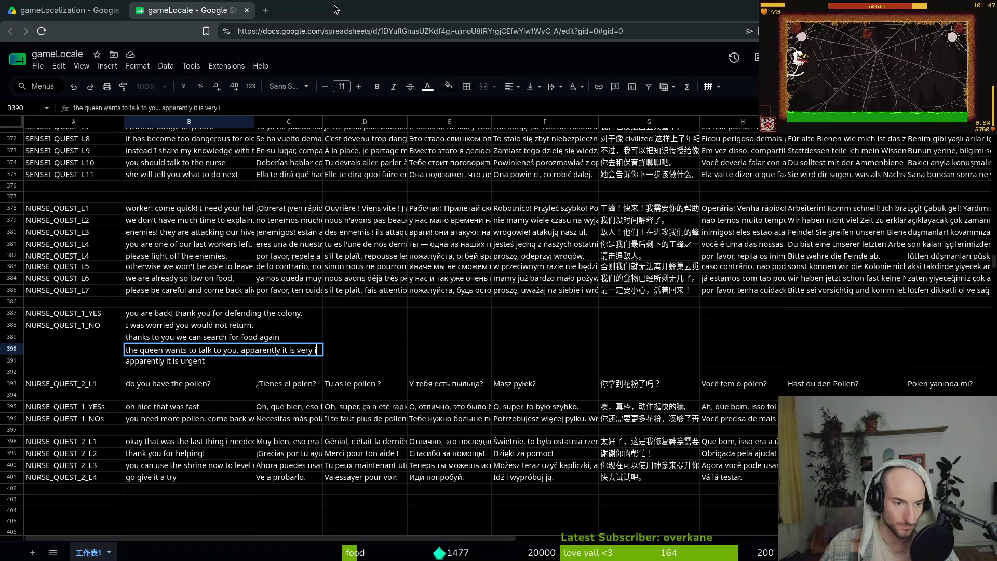
pyautogui.write('mportant')
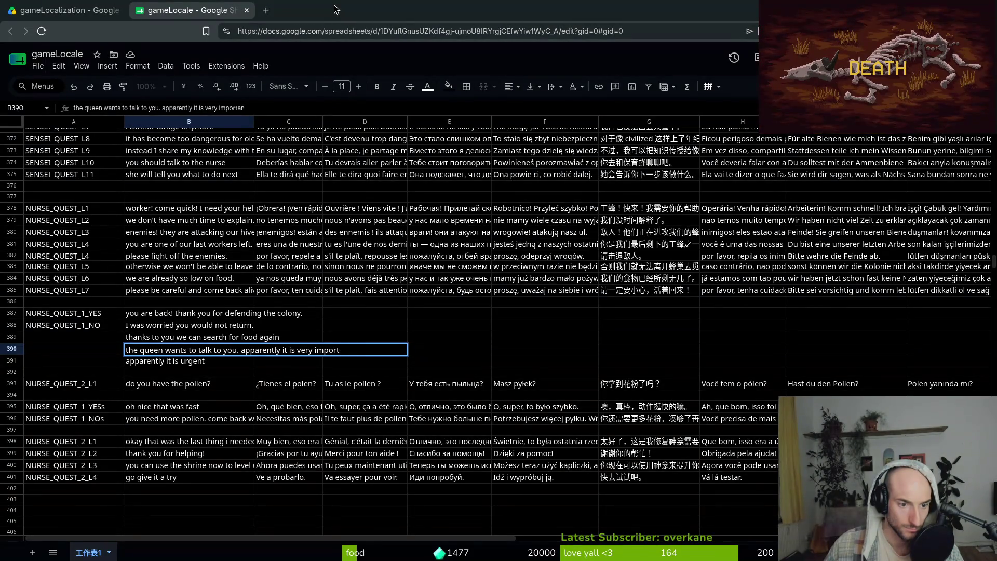
pyautogui.hotkey('ctrl', 'BackSpace')
pyautogui.hotkey('ctrl', 'BackSpace')
pyautogui.hotkey('ctrl', 'BackSpace')
pyautogui.hotkey('ctrl', 'BackSpace')
pyautogui.hotkey('ctrl', 'BackSpace')
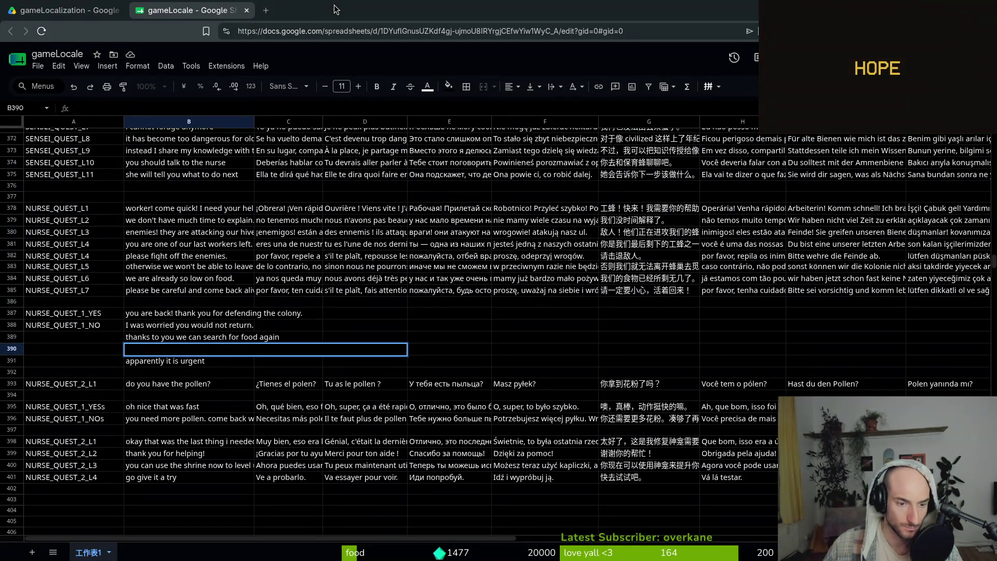
pyautogui.write('I know you ju')
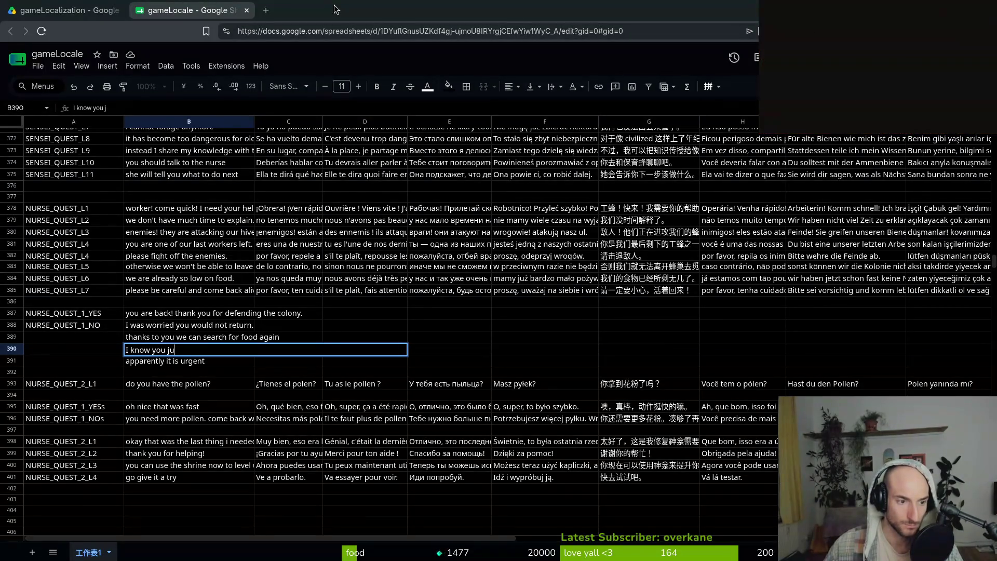
pyautogui.press('BackSpace')
pyautogui.press('BackSpace')
pyautogui.write('ust returned and must be exhauste')
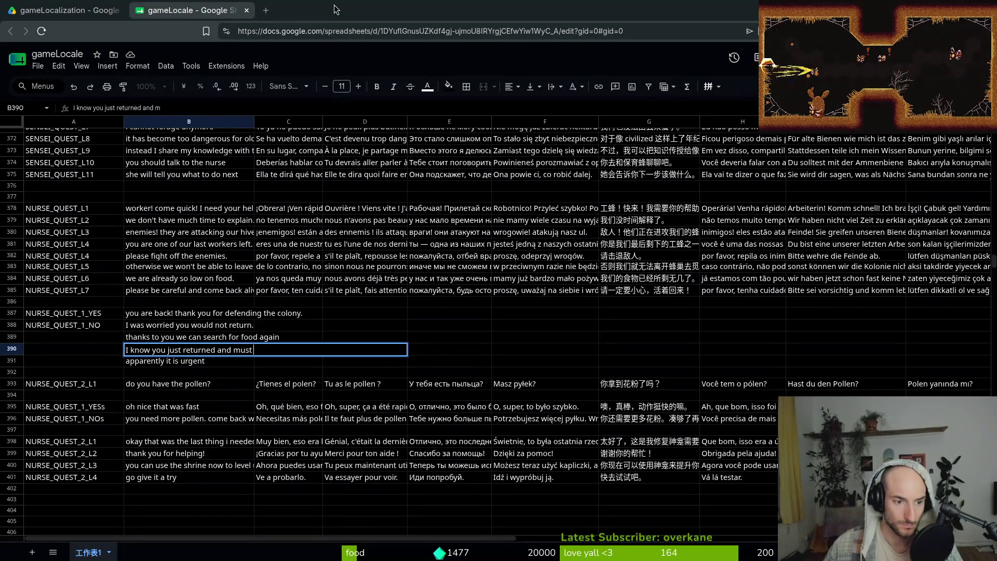
pyautogui.write('d')
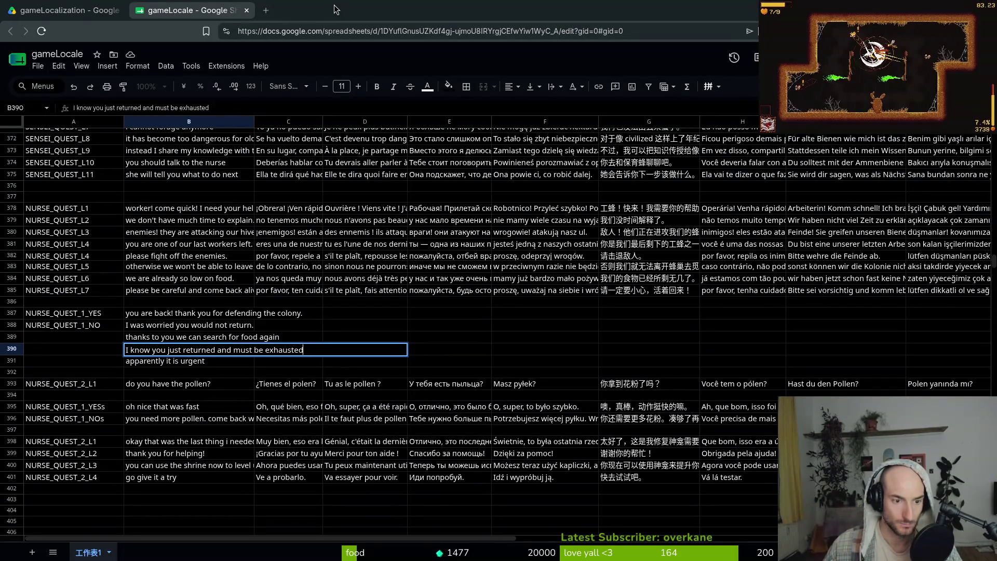
pyautogui.write(', b')
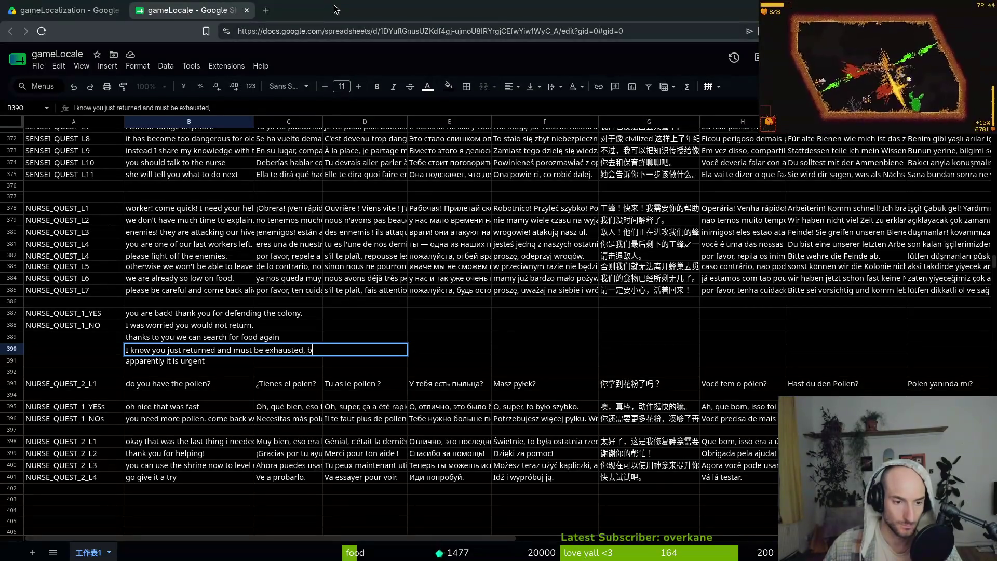
pyautogui.write('ut the queen wa')
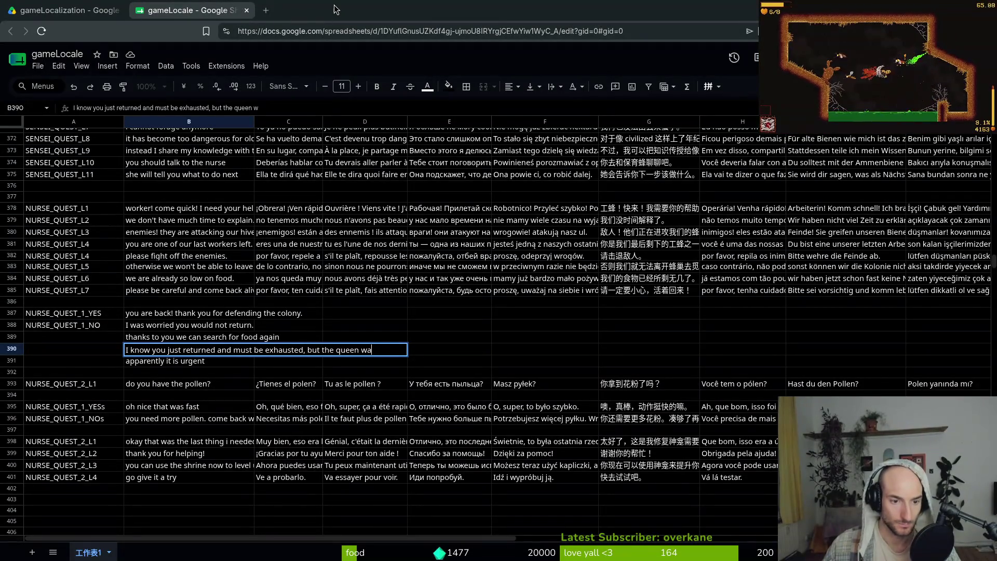
pyautogui.write('nts to talk to you')
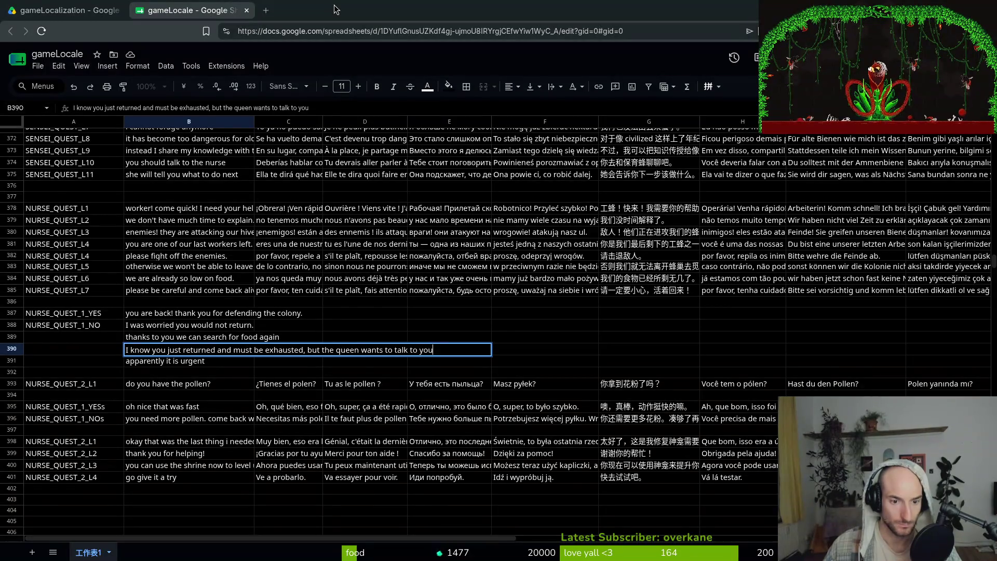
pyautogui.write('.')
pyautogui.press('Return')
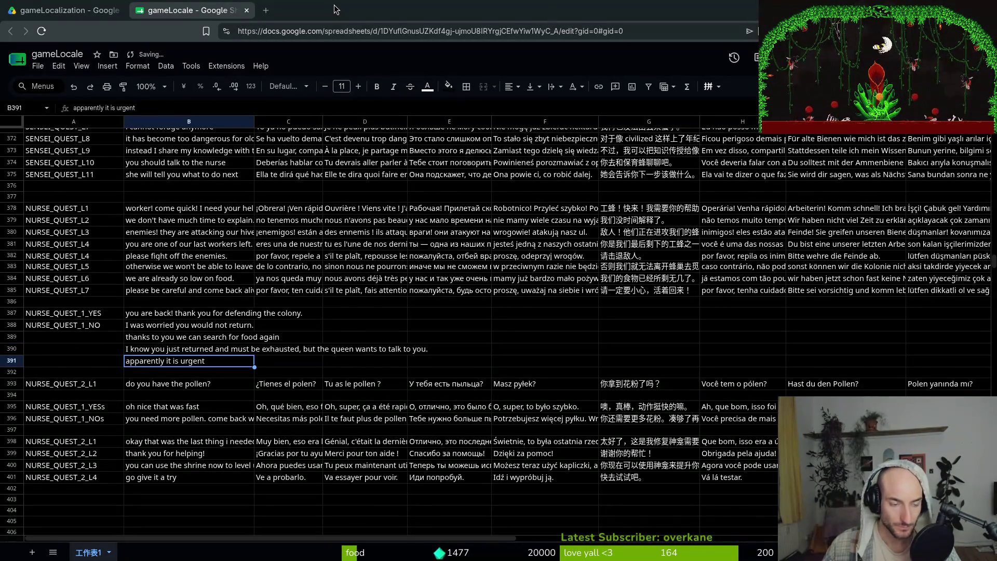
# - Replace the B391 text with 'you should hurry. I think it is urgent.'
pyautogui.write('you should ')
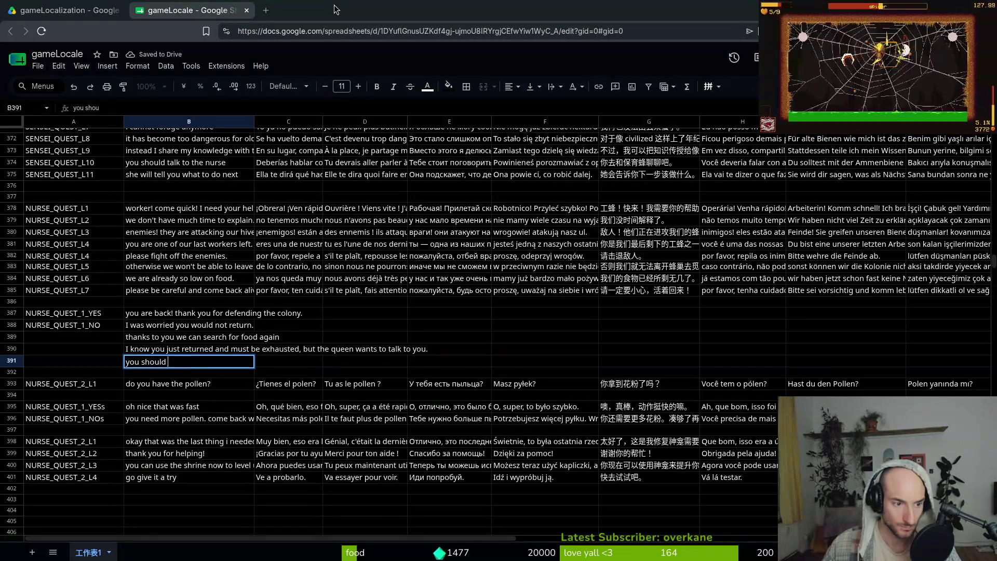
pyautogui.write('hurry')
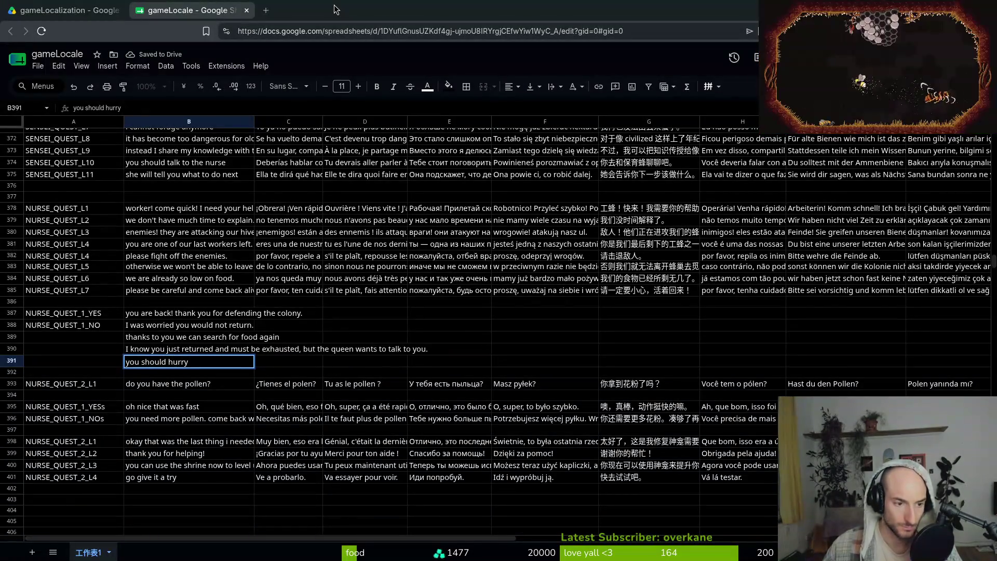
pyautogui.write('. I t')
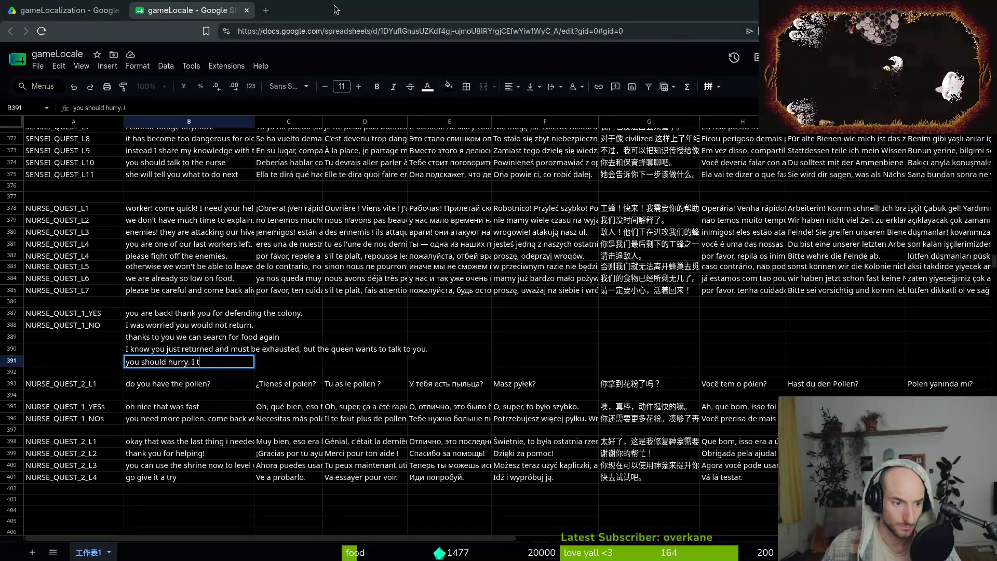
pyautogui.write('hink it i')
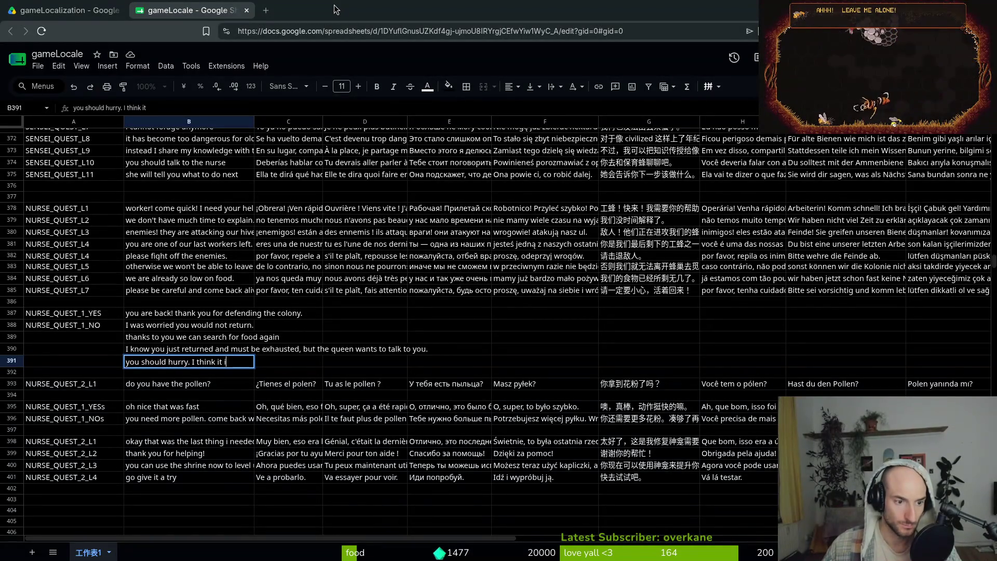
pyautogui.write('s urgen')
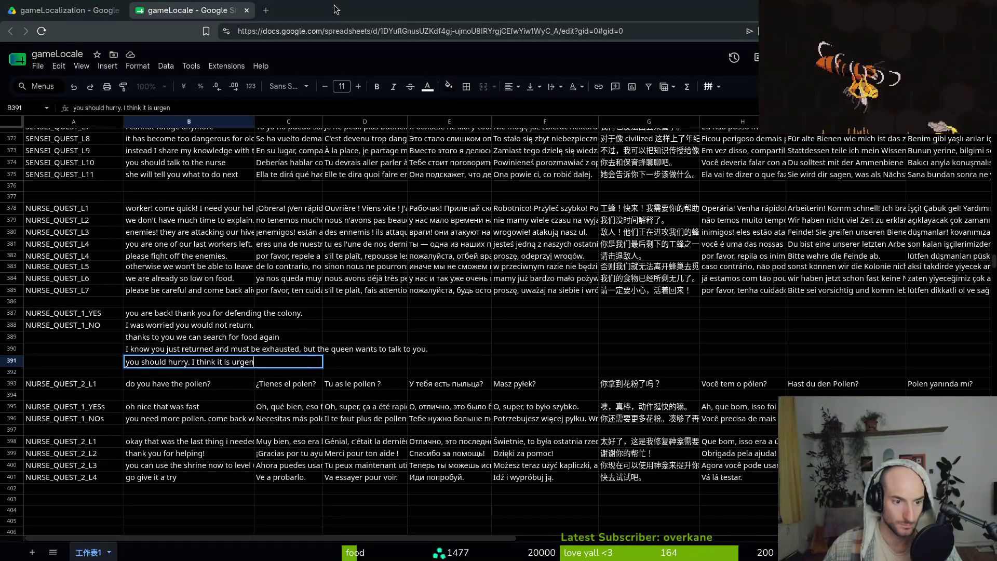
pyautogui.write('t.')
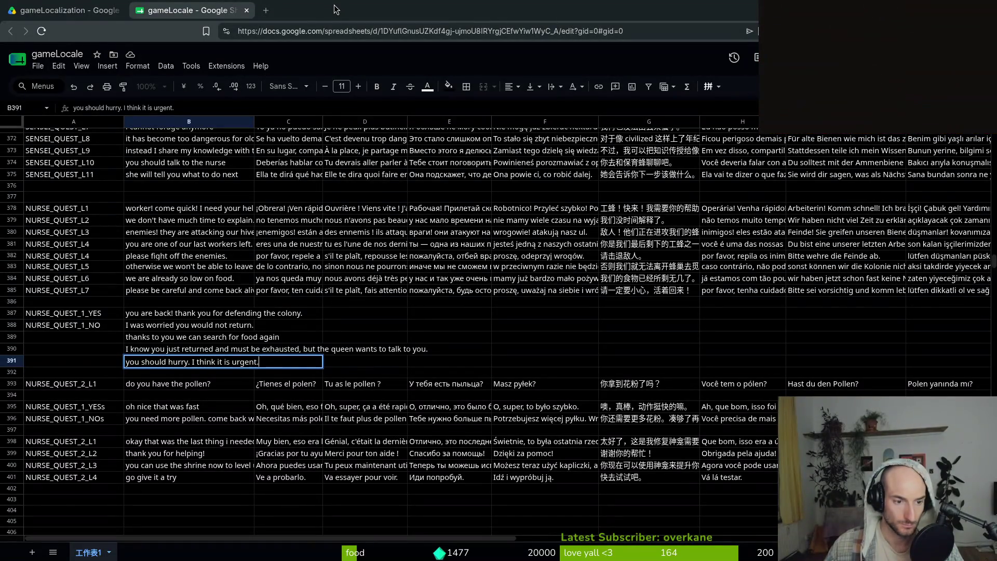
pyautogui.press('Return')
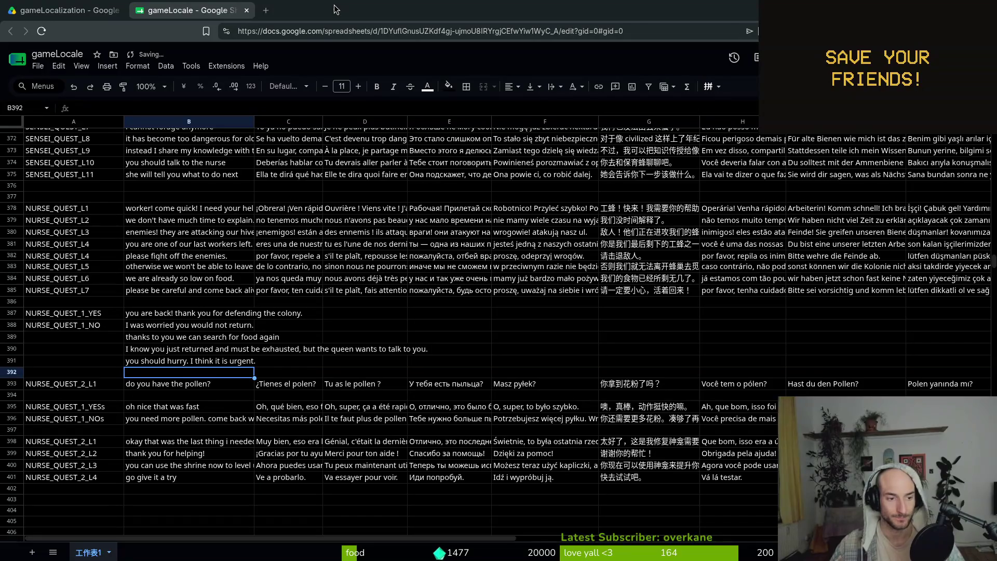
pyautogui.press('Up')
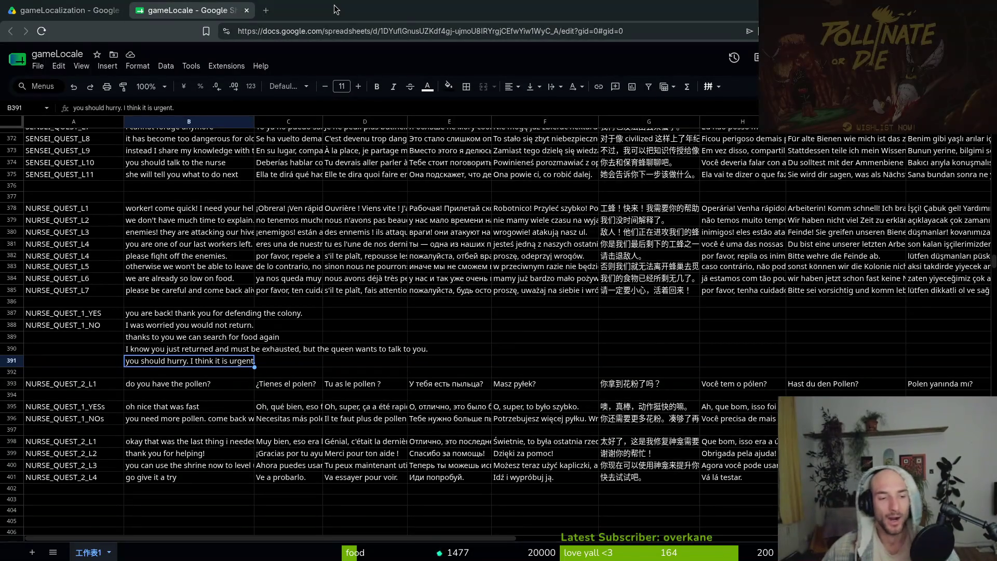
pyautogui.doubleClick(195, 366)
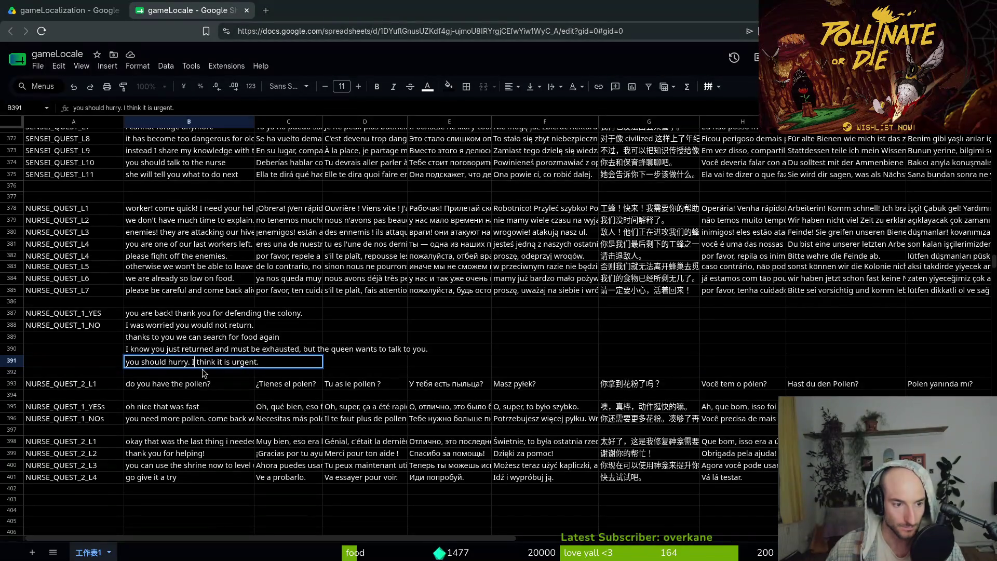
pyautogui.moveTo(192, 362); pyautogui.dragTo(277, 370)
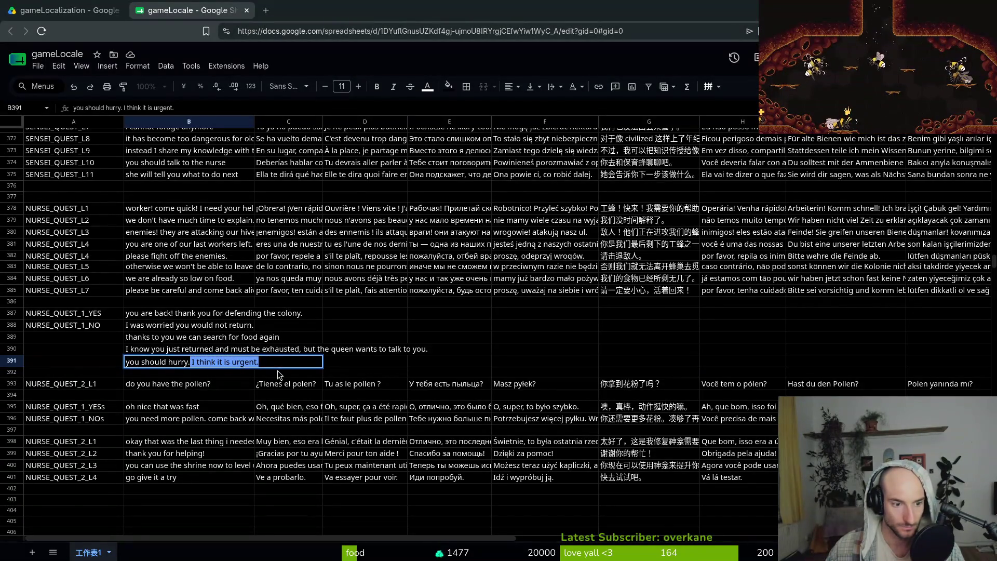
pyautogui.press('BackSpace')
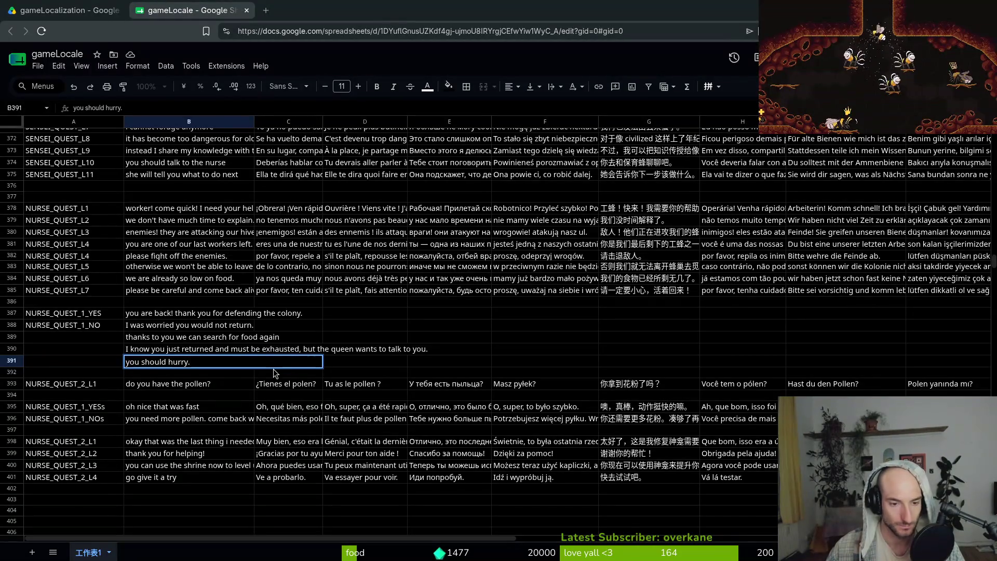
pyautogui.write(' She sa')
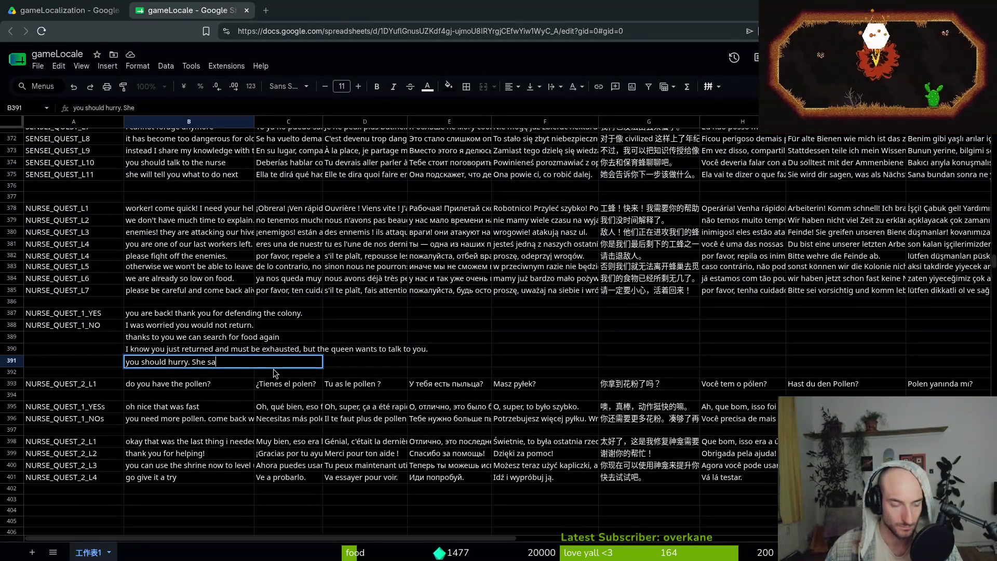
pyautogui.write('id it is urgend')
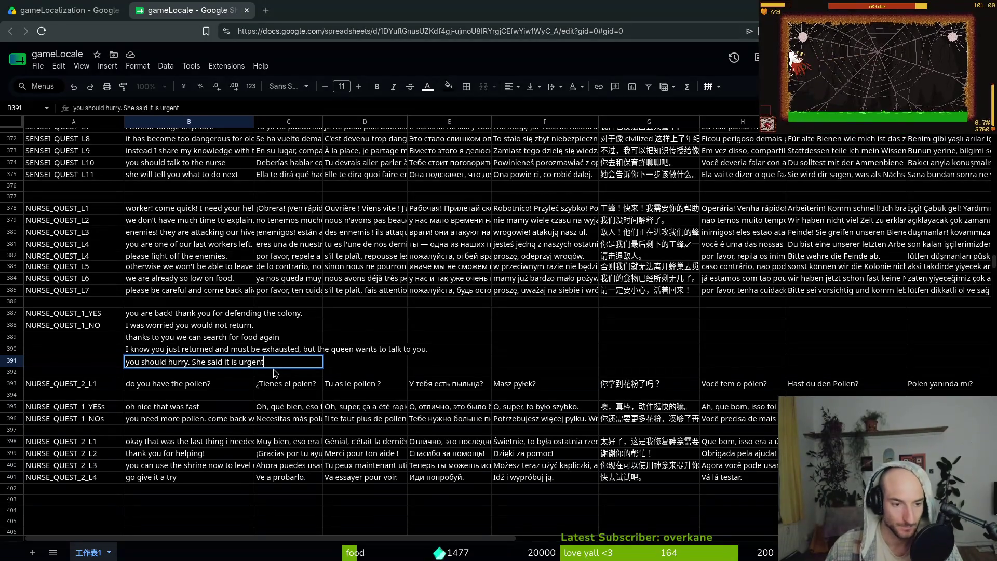
pyautogui.press('Escape')
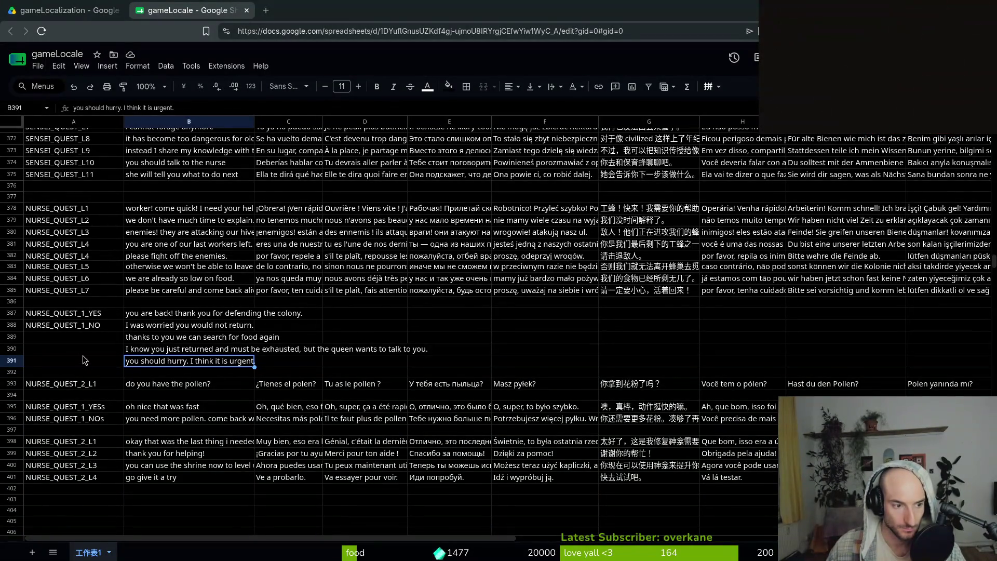
# - Copy the NURSE_QUEST_1_YES key from A387 into cells A388 through A391
pyautogui.click(81, 315)
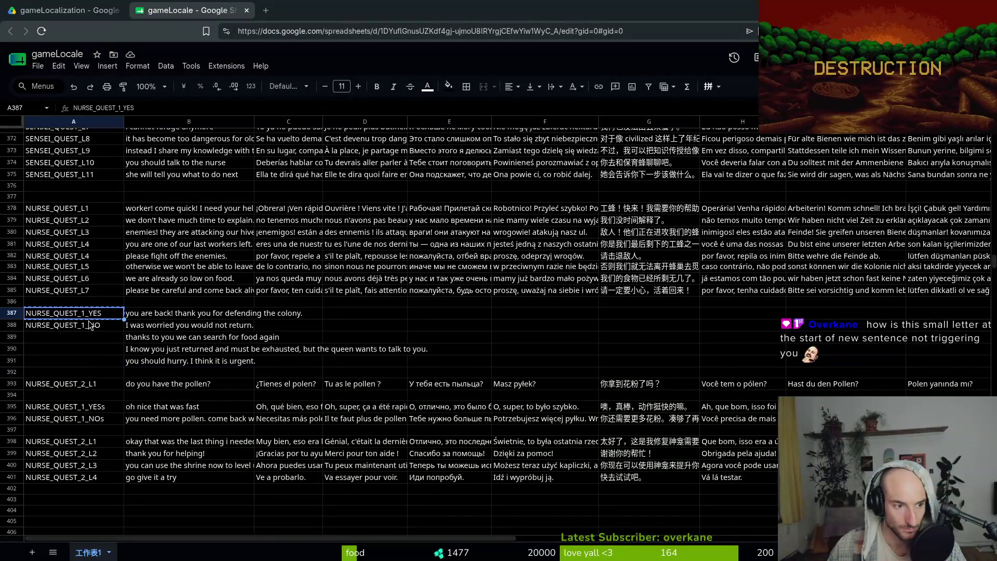
pyautogui.hotkey('ctrl', 'c')
pyautogui.click(81, 326)
pyautogui.hotkey('ctrl', 'v')
pyautogui.press('Down')
pyautogui.hotkey('ctrl', 'v')
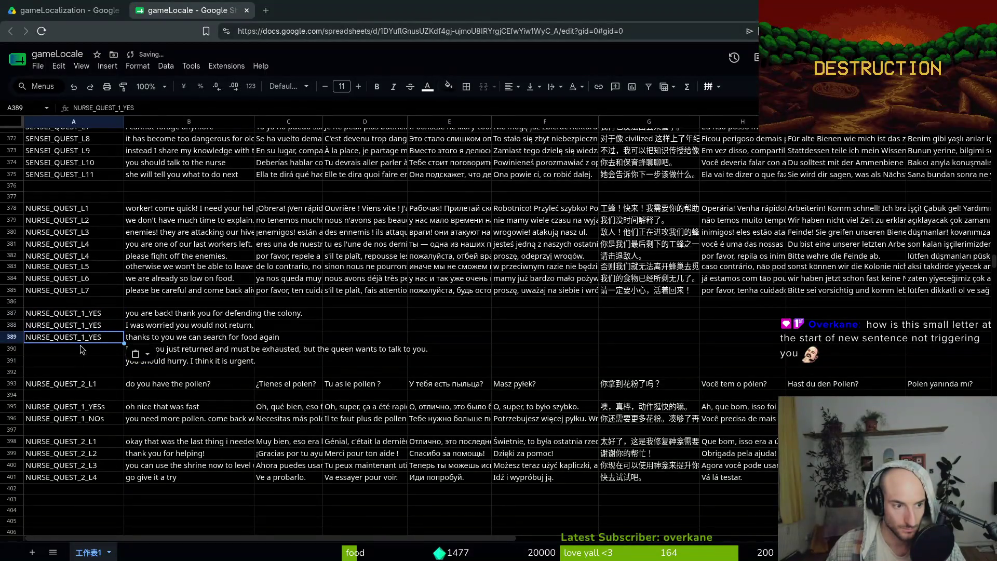
pyautogui.press('Down')
pyautogui.hotkey('ctrl', 'v')
pyautogui.press('Down')
pyautogui.hotkey('ctrl', 'v')
# - Rename the keys in A387 and A388 to NURSE_QUEST_1_YES_L1 and NURSE_QUEST_1_YES_L2
pyautogui.doubleClick(111, 312)
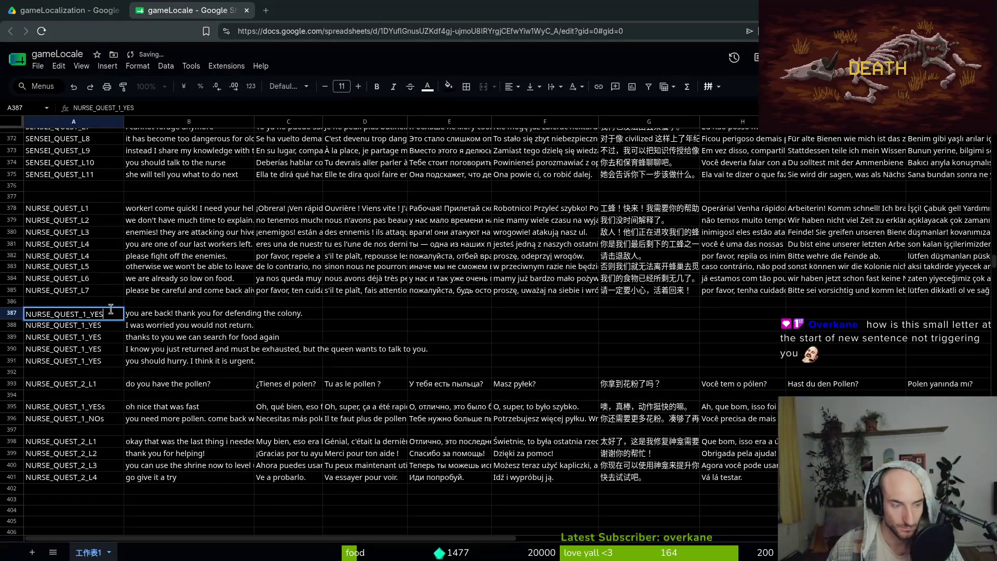
pyautogui.write('_L')
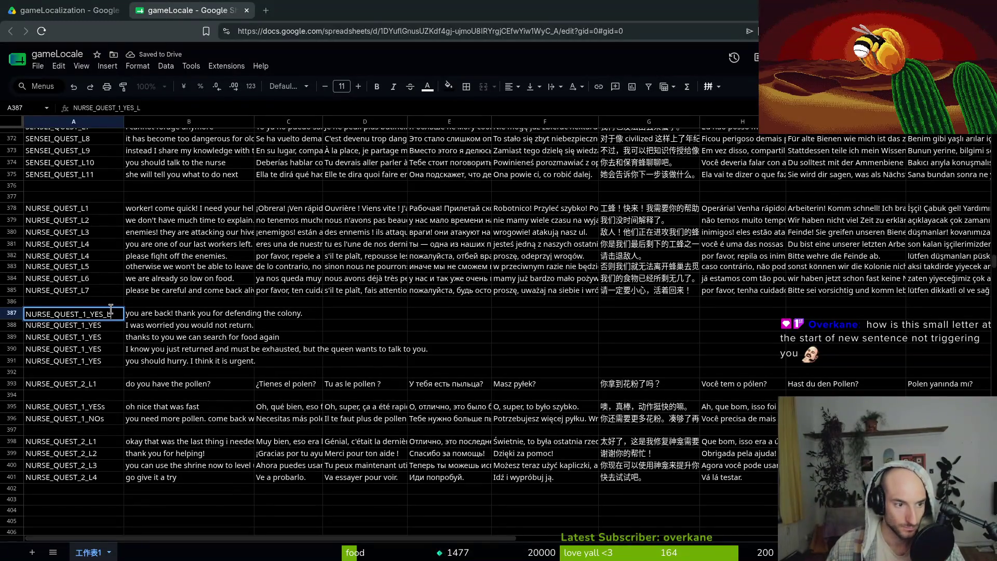
pyautogui.write('1')
pyautogui.press('Return')
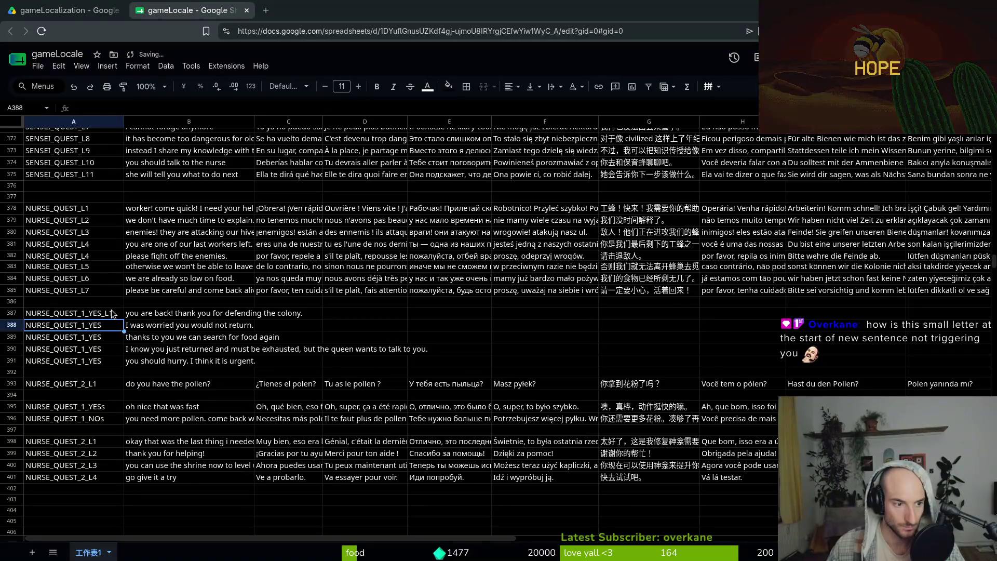
pyautogui.press('Up')
pyautogui.hotkey('ctrl', 'c')
pyautogui.press('Down')
pyautogui.hotkey('ctrl', 'v')
pyautogui.press('F2')
pyautogui.press('BackSpace')
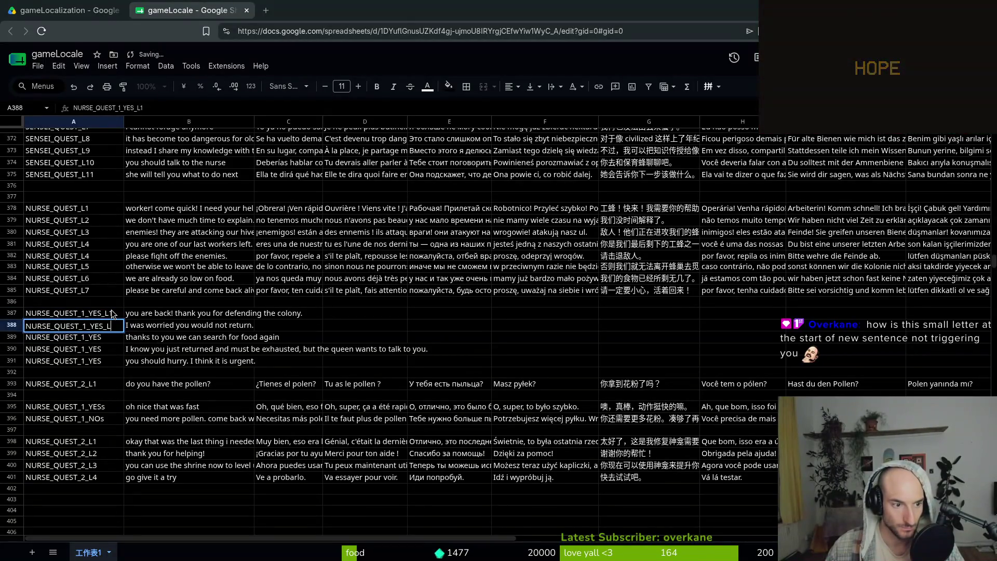
pyautogui.write('2')
pyautogui.press('Return')
# - Append _L3, _L4 and _L5 to the keys in A389, A390 and A391
pyautogui.press('F2')
pyautogui.write('_L3')
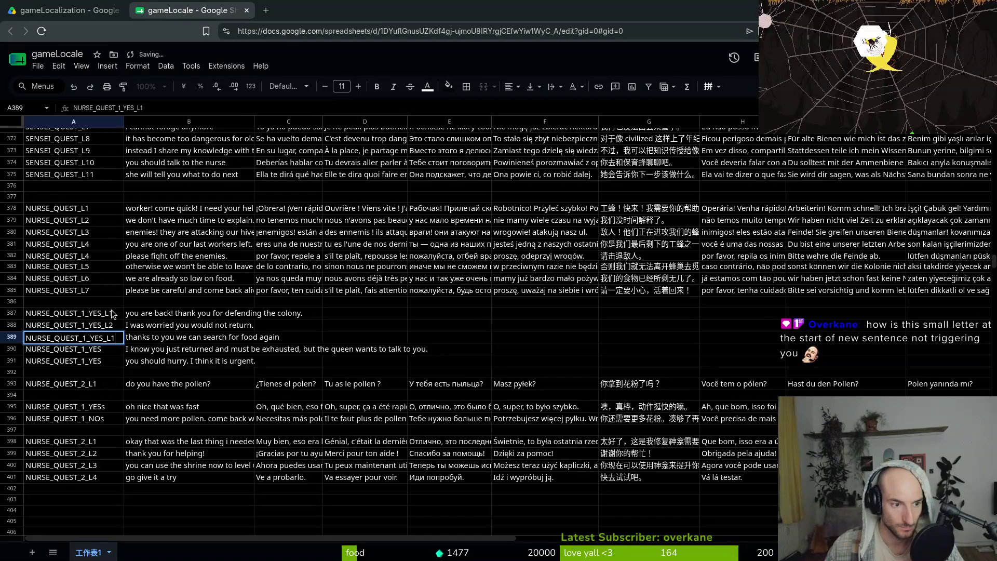
pyautogui.press('Return')
pyautogui.press('F2')
pyautogui.write('_L4')
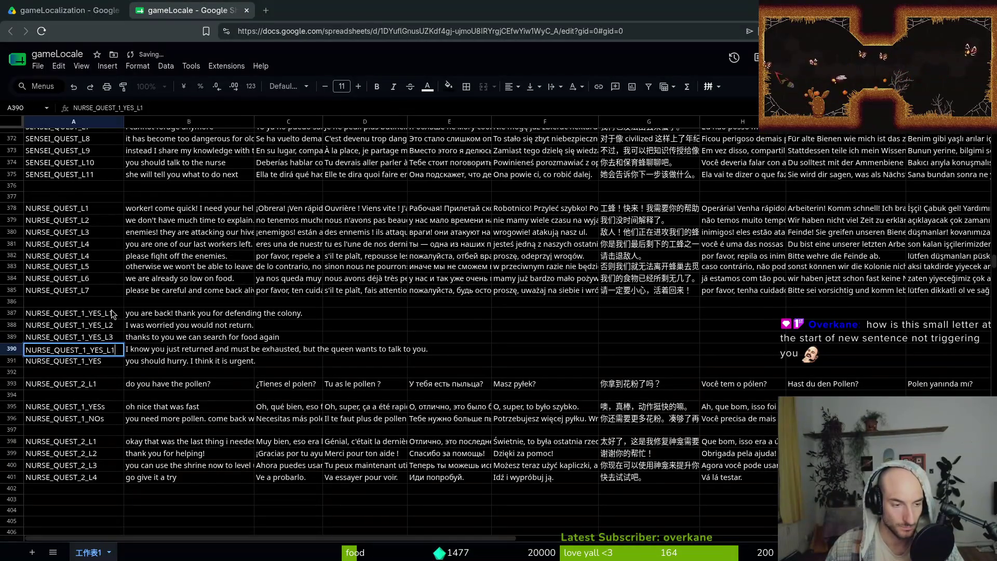
pyautogui.press('Return')
pyautogui.press('F2')
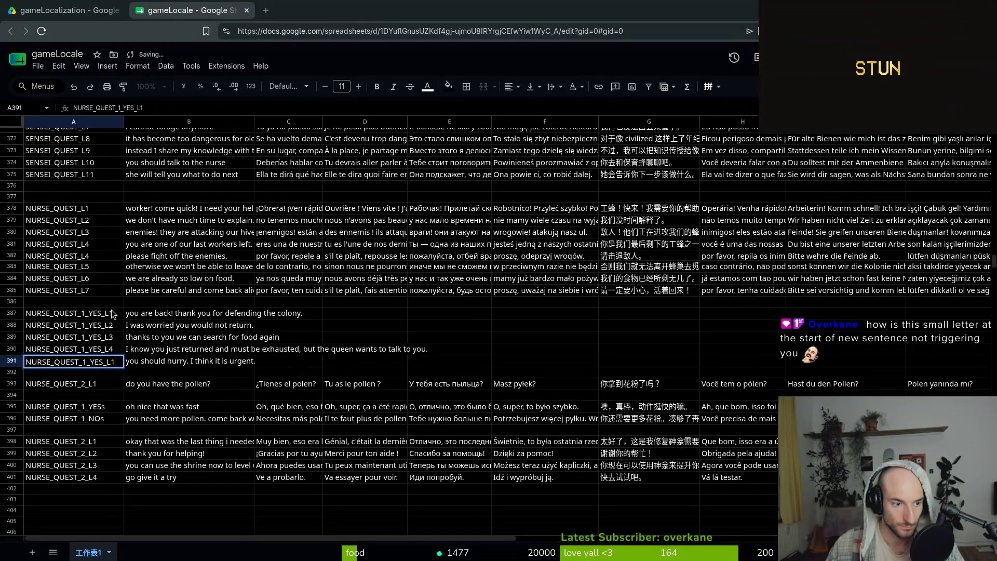
pyautogui.write('_L5')
pyautogui.press('Return')
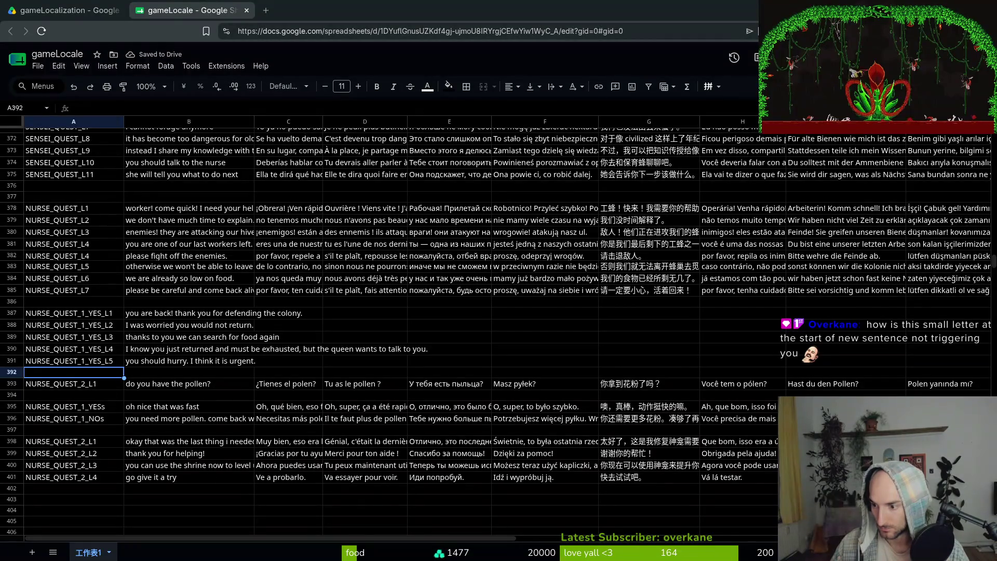
# - Create the key NURSE_QUEST_1_NO in A392 by pasting and editing a copy of the L1 key
pyautogui.click(101, 352)
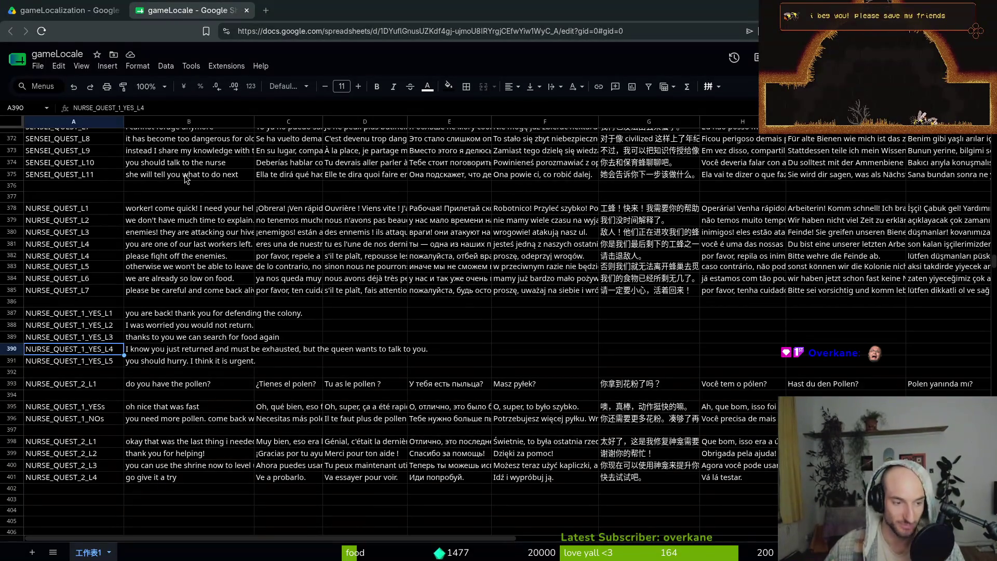
pyautogui.press('Up')
pyautogui.press('Up')
pyautogui.press('Up')
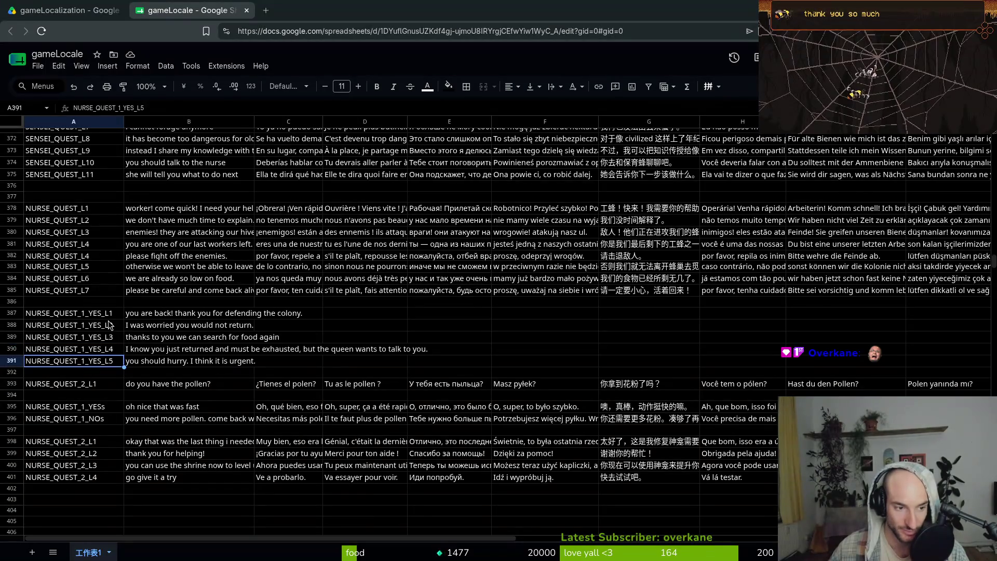
pyautogui.hotkey('ctrl', 'c')
pyautogui.click(92, 372)
pyautogui.hotkey('ctrl', 'v')
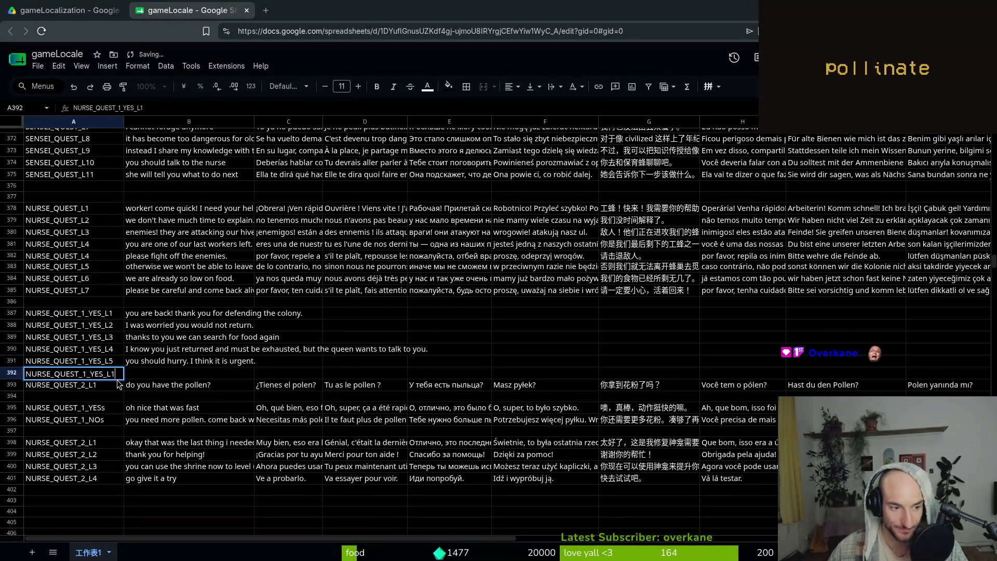
pyautogui.press('Return')
pyautogui.press('BackSpace')
pyautogui.press('BackSpace')
pyautogui.press('BackSpace')
pyautogui.press('BackSpace')
pyautogui.press('BackSpace')
pyautogui.write('NO')
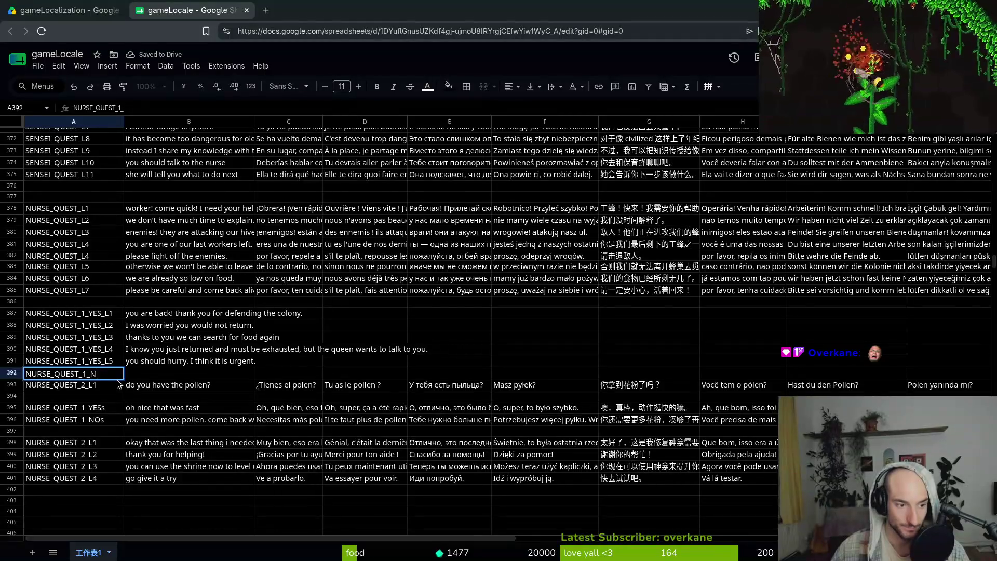
pyautogui.press('Return')
pyautogui.press('Up')
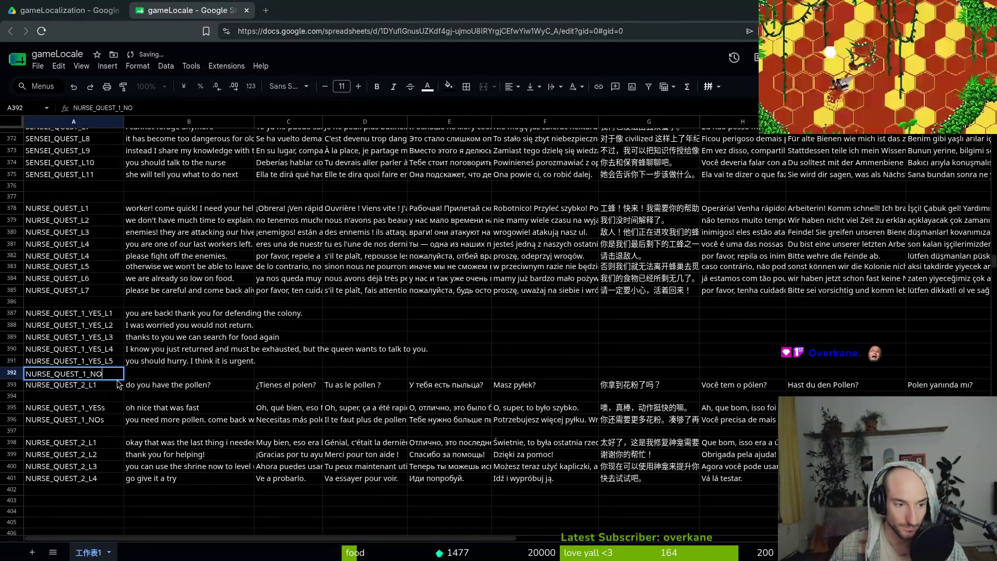
pyautogui.press('Right')
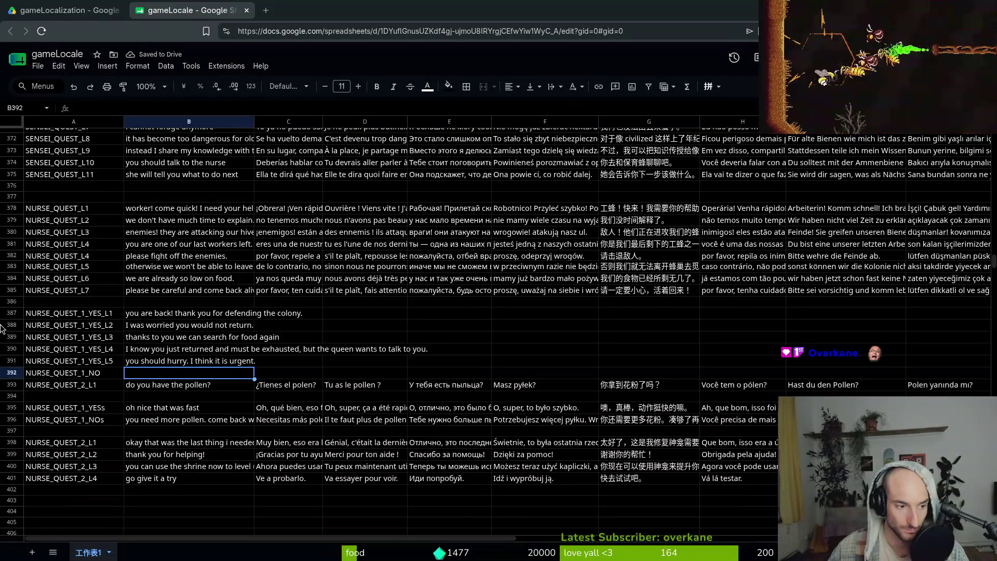
# - Insert three blank rows below row 392, ahead of NURSE_QUEST_2_L1
pyautogui.rightClick(12, 372)
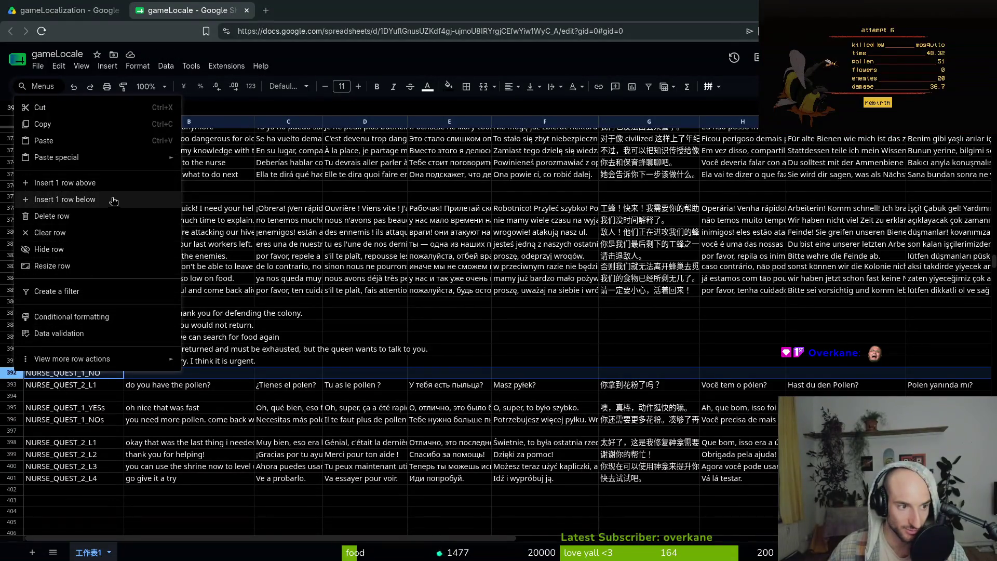
pyautogui.click(65, 199)
pyautogui.rightClick(11, 387)
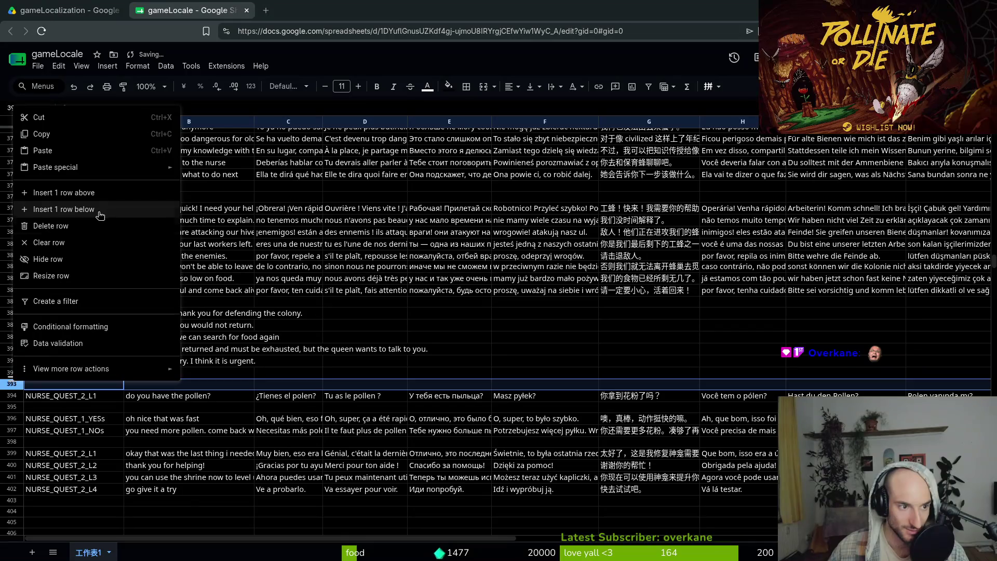
pyautogui.click(104, 209)
pyautogui.rightClick(11, 387)
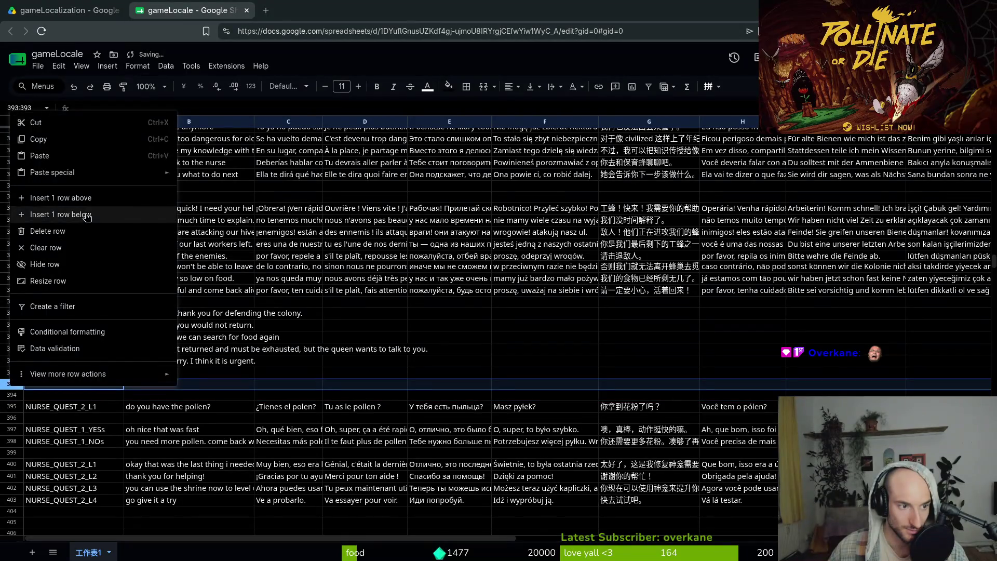
pyautogui.click(103, 209)
# - Enter 'Defend the hive!' in B392 and copy the English line from B387
pyautogui.click(143, 375)
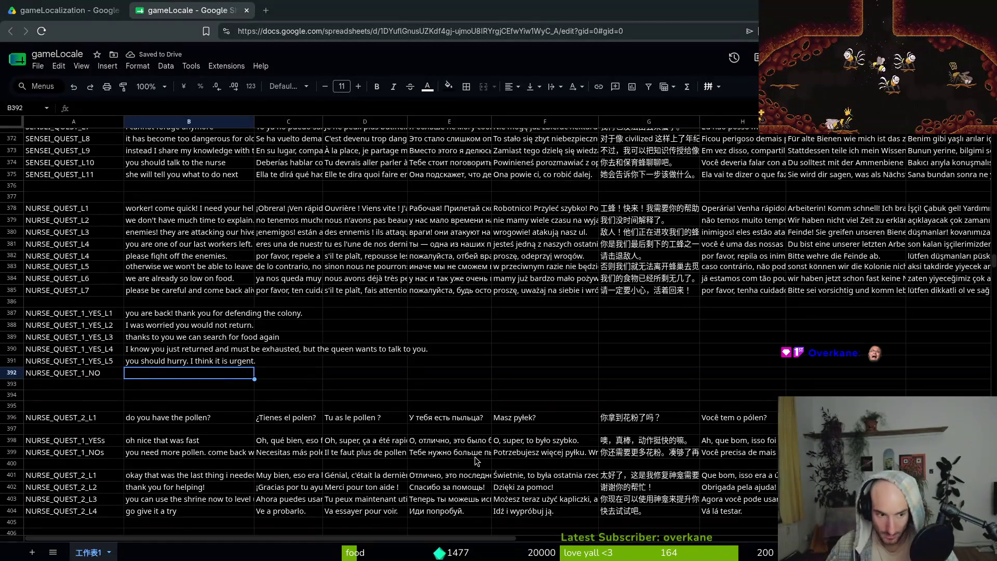
pyautogui.write('D')
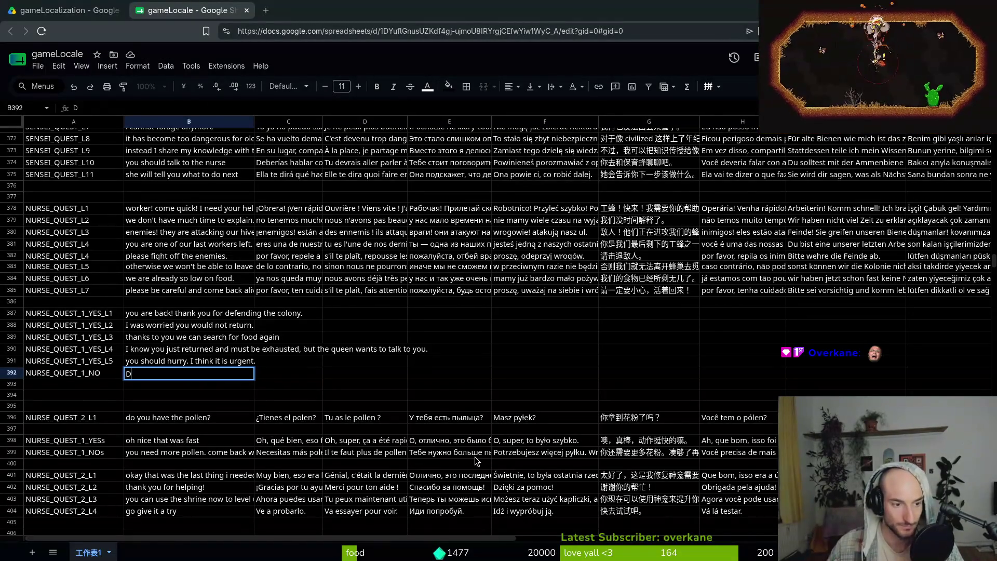
pyautogui.write('efend the hive')
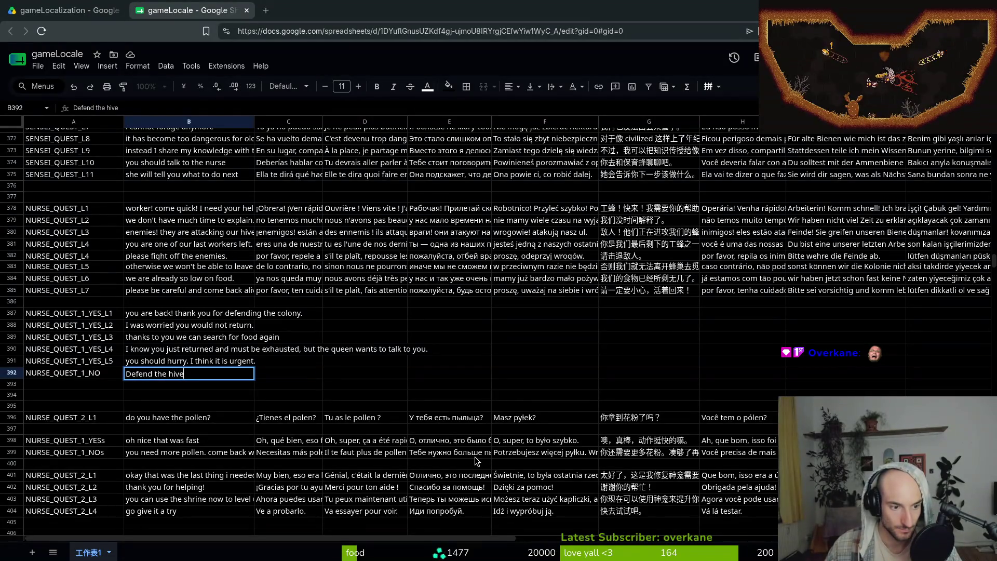
pyautogui.write('!')
pyautogui.press('Return')
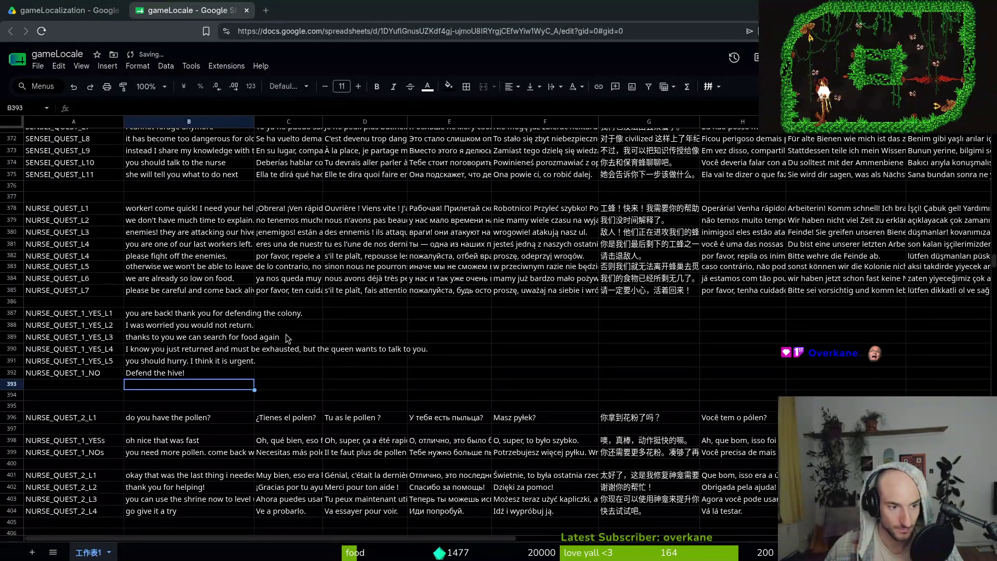
pyautogui.click(214, 317)
pyautogui.hotkey('ctrl', 'c')
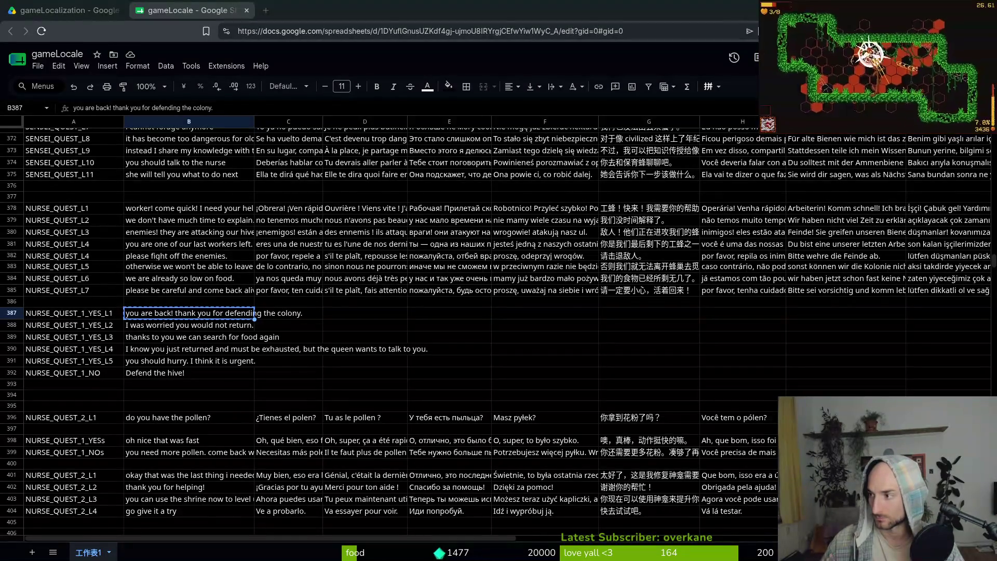
# - Paste the Spanish, French, Russian and Polish translations into C387 through F387
pyautogui.click(265, 316)
pyautogui.hotkey('ctrl', 'v')
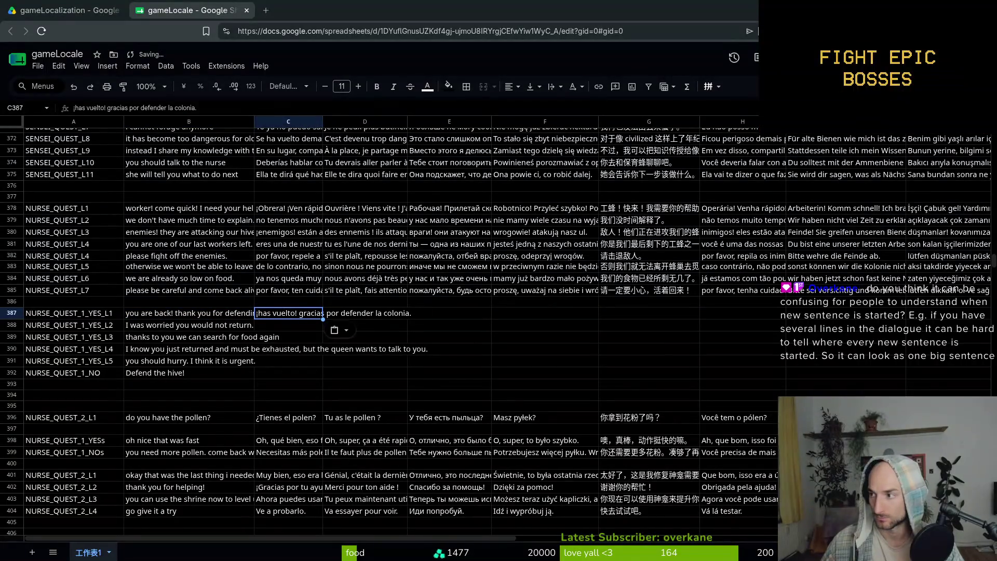
pyautogui.click(391, 319)
pyautogui.hotkey('ctrl', 'v')
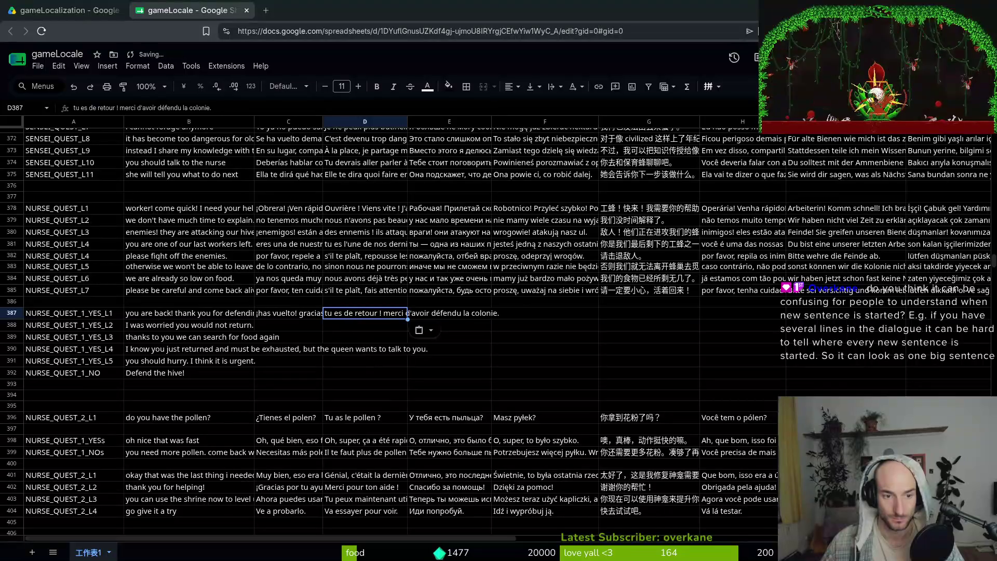
pyautogui.click(446, 317)
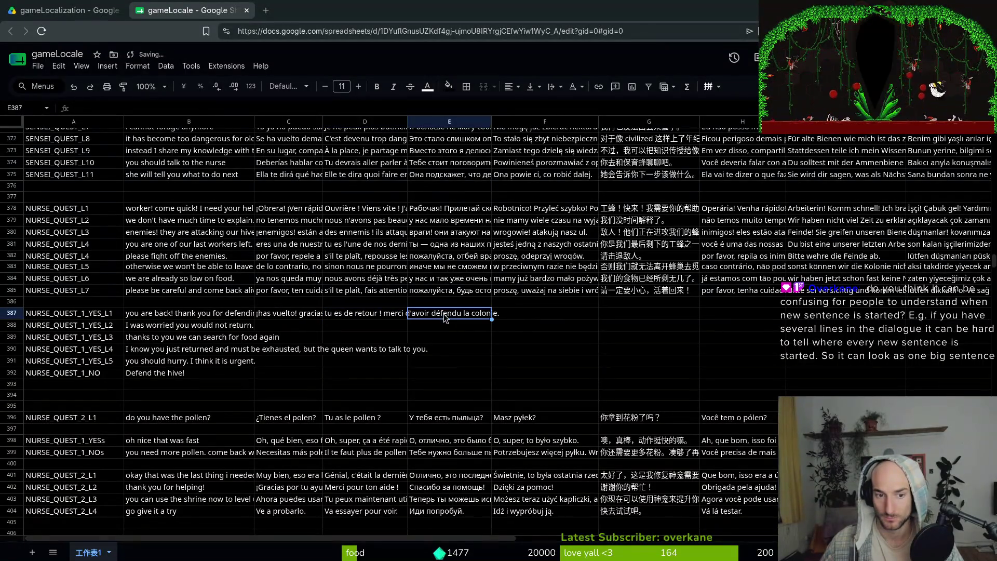
pyautogui.hotkey('ctrl', 'v')
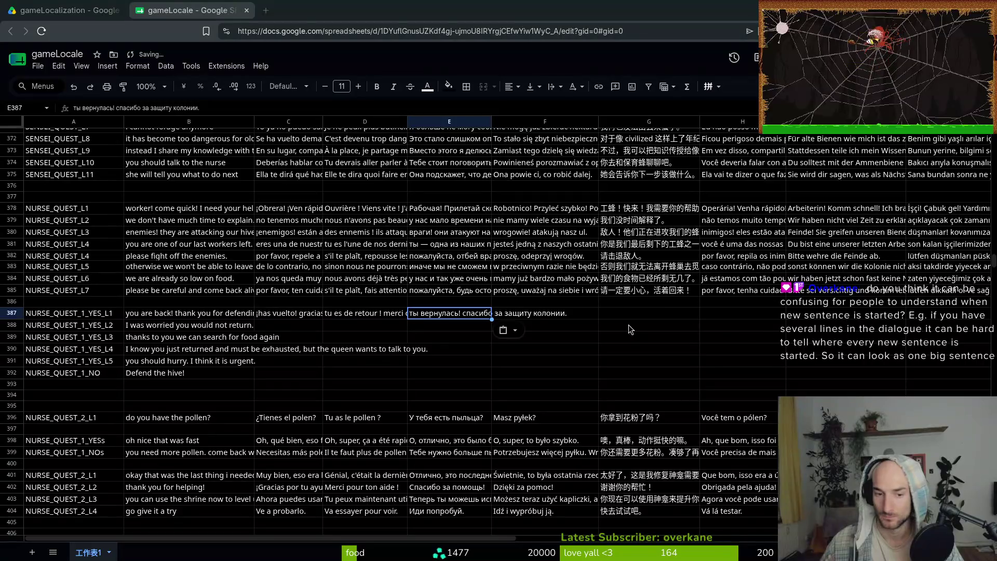
pyautogui.press('Right')
pyautogui.hotkey('ctrl', 'v')
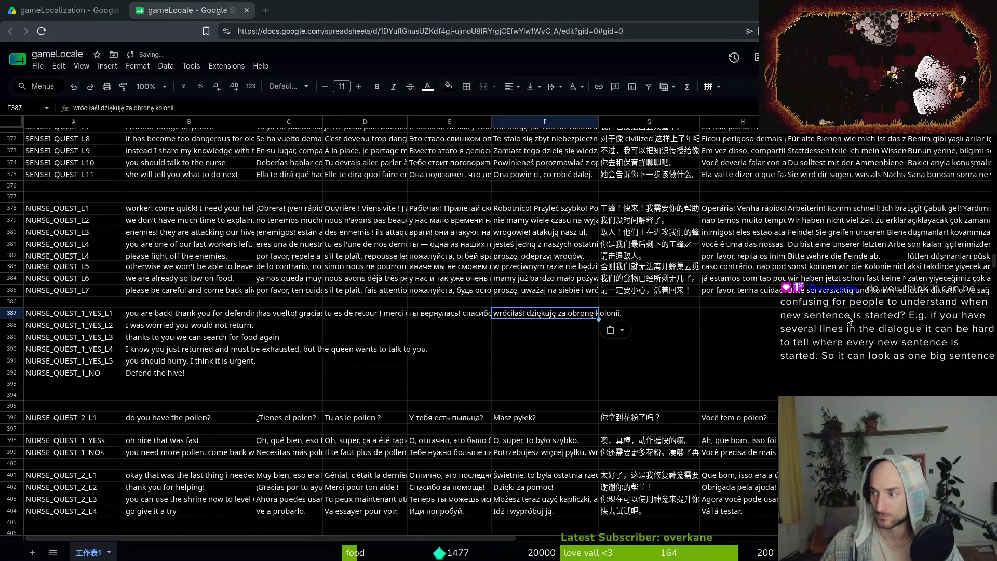
# - Paste the Chinese, Portuguese, German and Turkish translations into G387 through J387
pyautogui.click(644, 316)
pyautogui.hotkey('ctrl', 'v')
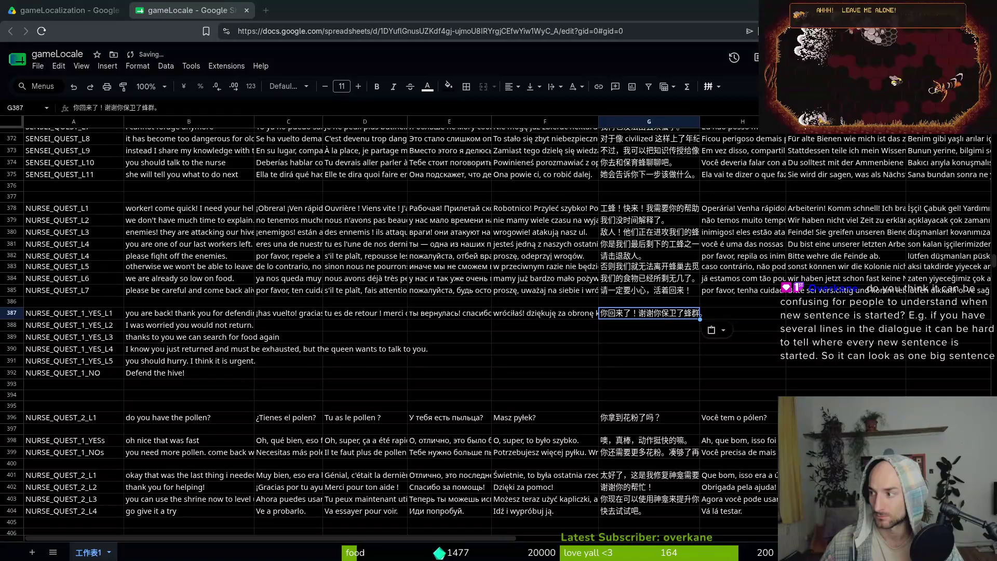
pyautogui.click(701, 318)
pyautogui.hotkey('ctrl', 'v')
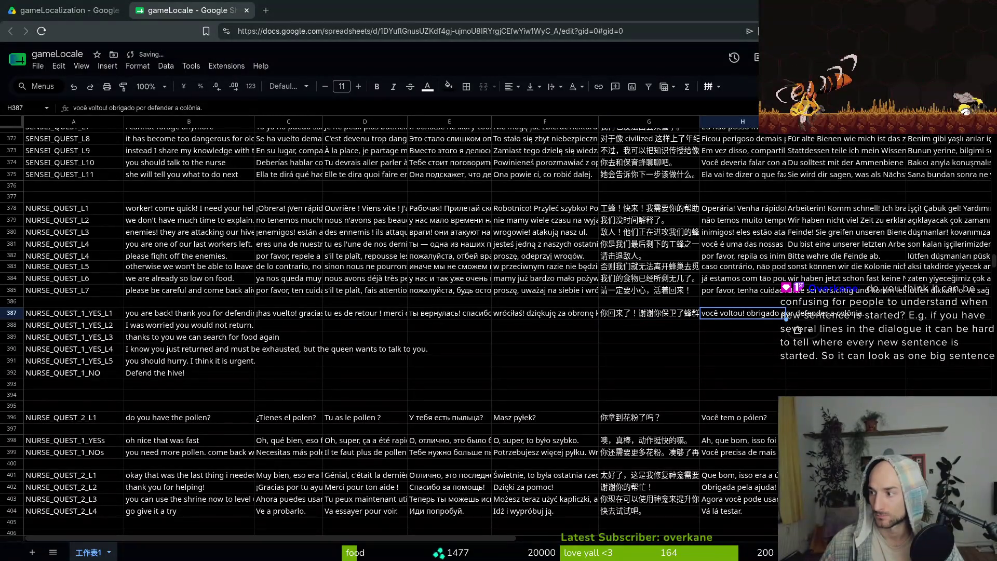
pyautogui.click(792, 316)
pyautogui.hotkey('ctrl', 'v')
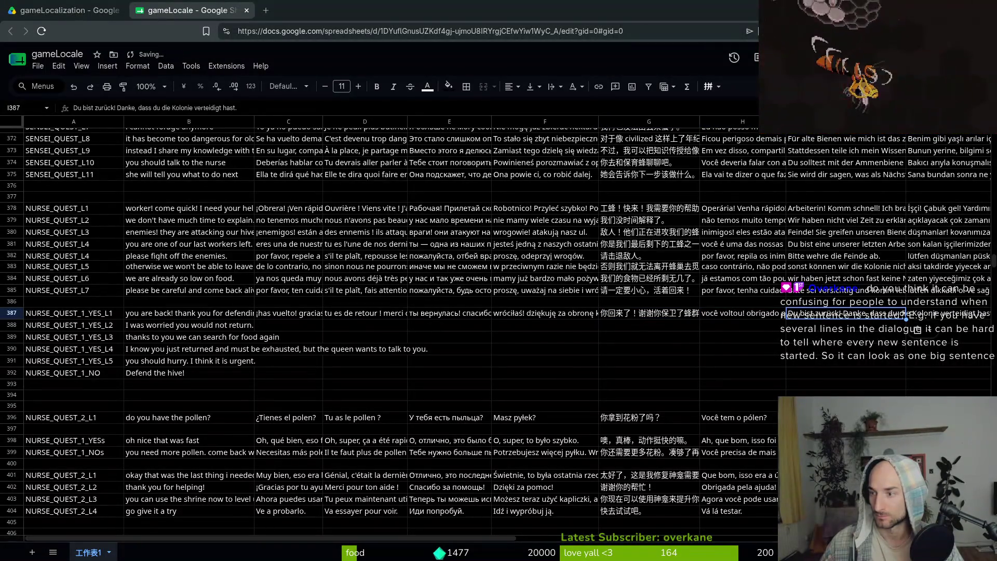
pyautogui.click(943, 318)
pyautogui.hotkey('ctrl', 'v')
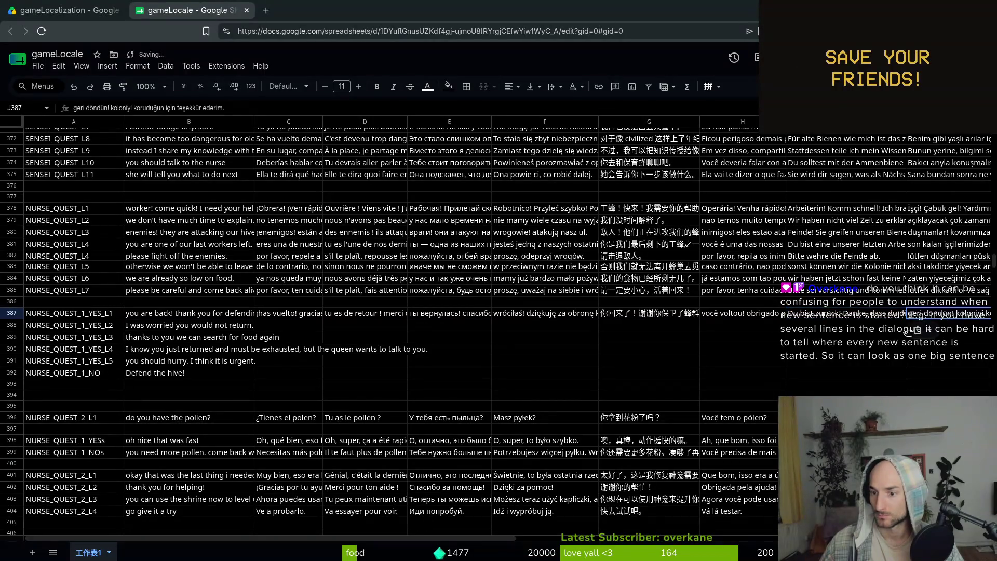
pyautogui.click(166, 327)
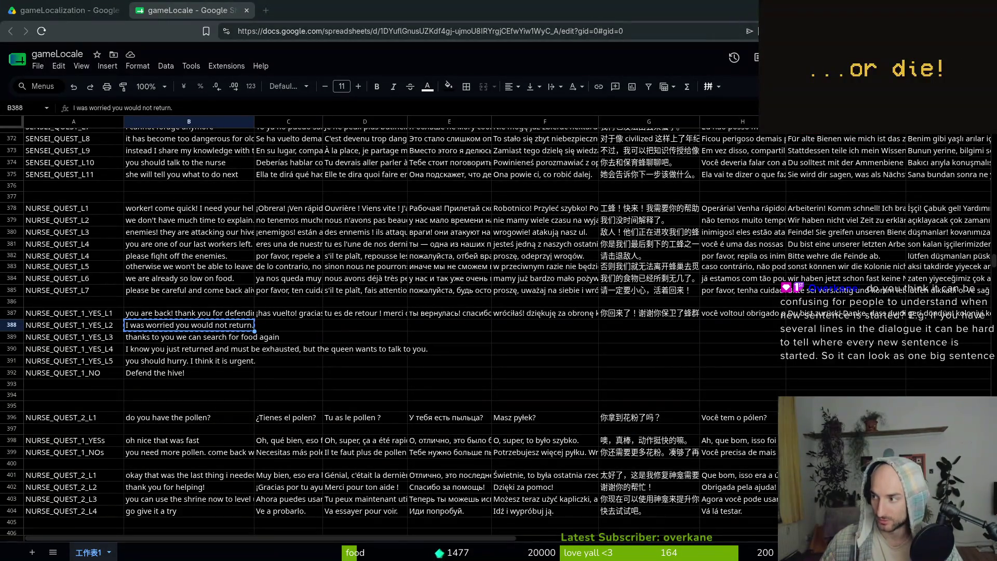
# - Paste the Spanish, French, Russian and Polish translations into C388–F388
pyautogui.press('Right')
pyautogui.hotkey('ctrl', 'v')
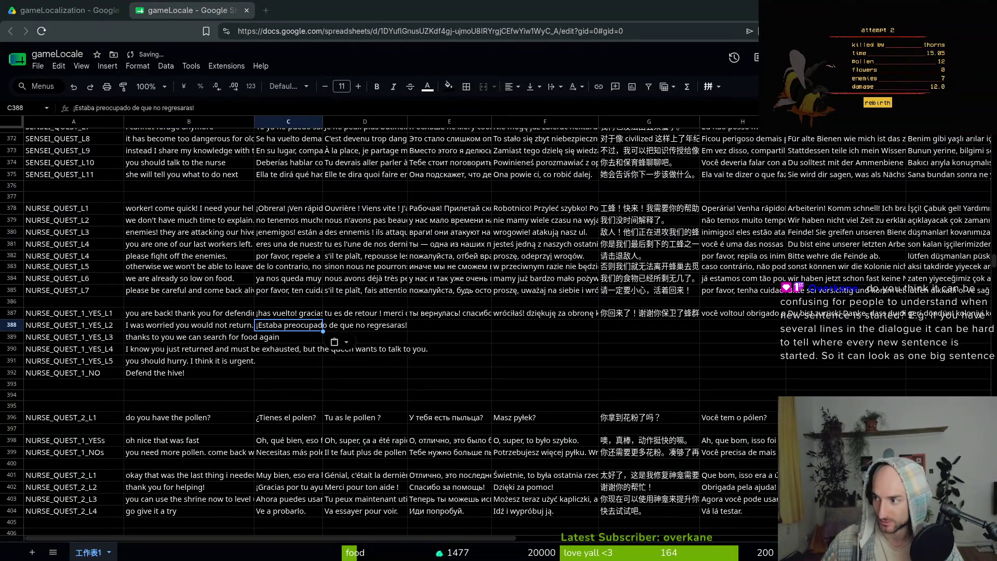
pyautogui.press('Right')
pyautogui.hotkey('ctrl', 'v')
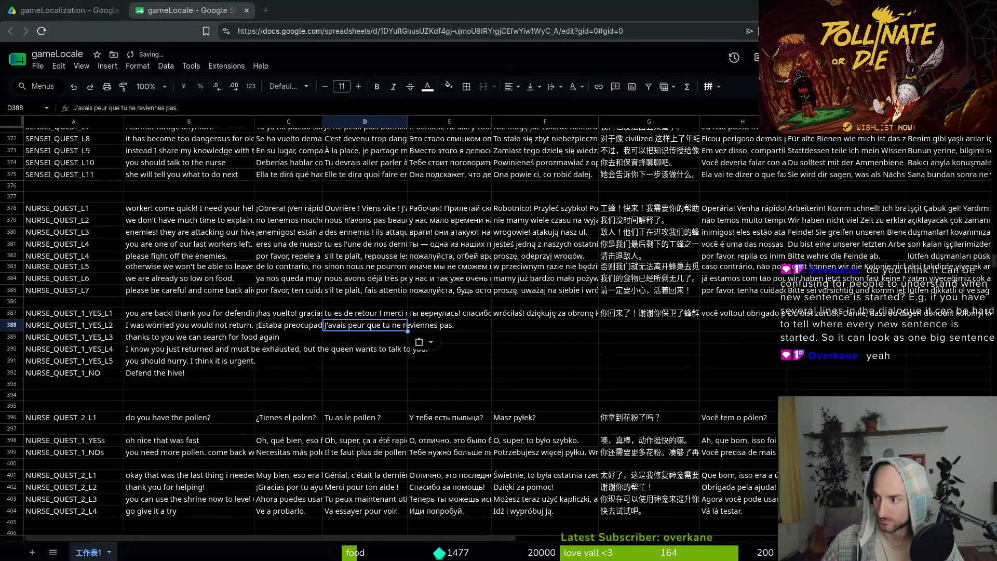
pyautogui.press('Right')
pyautogui.hotkey('ctrl', 'v')
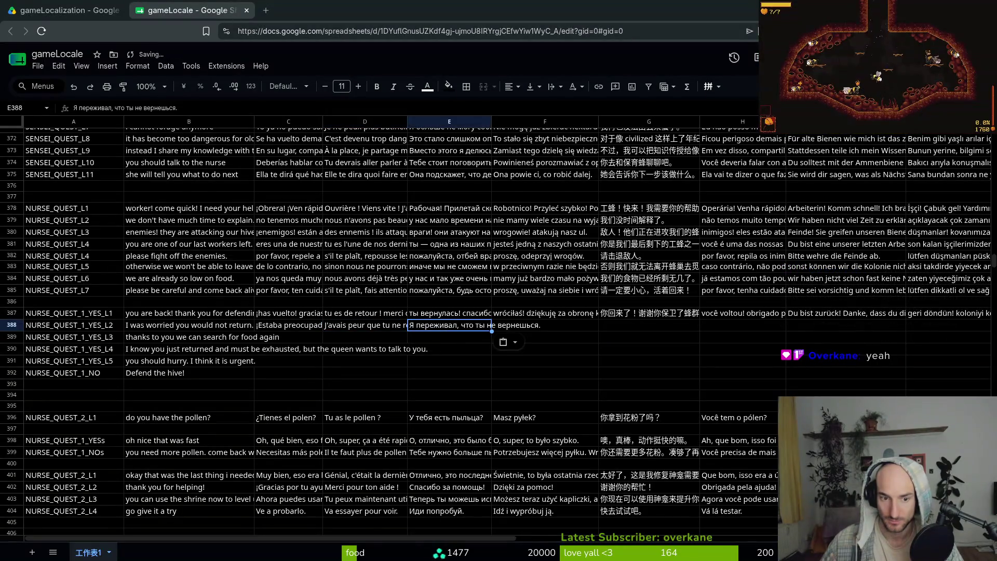
pyautogui.press('Right')
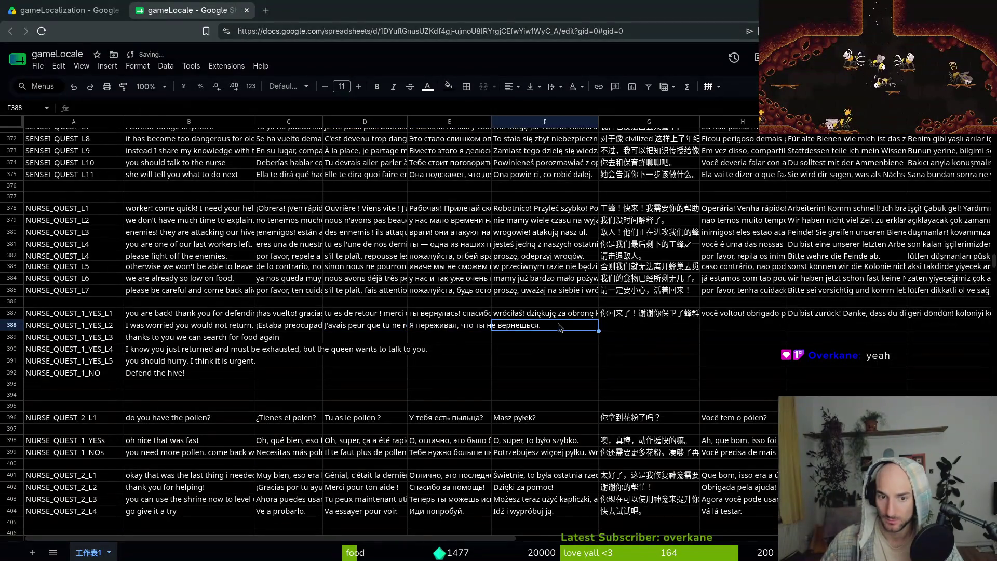
pyautogui.hotkey('ctrl', 'v')
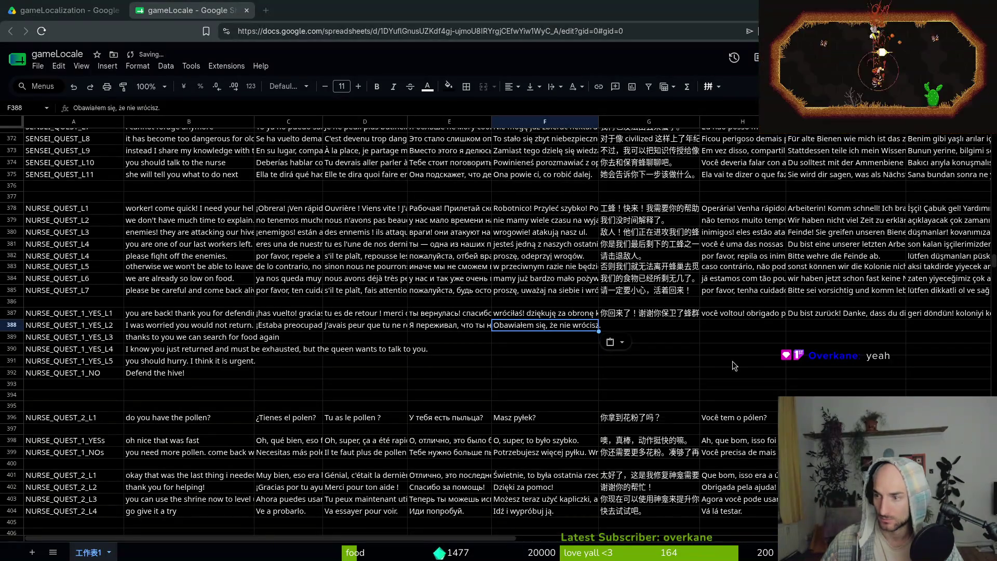
# - Paste the Chinese, Portuguese, German and Turkish translations into G388–J388
pyautogui.press('Right')
pyautogui.hotkey('ctrl', 'v')
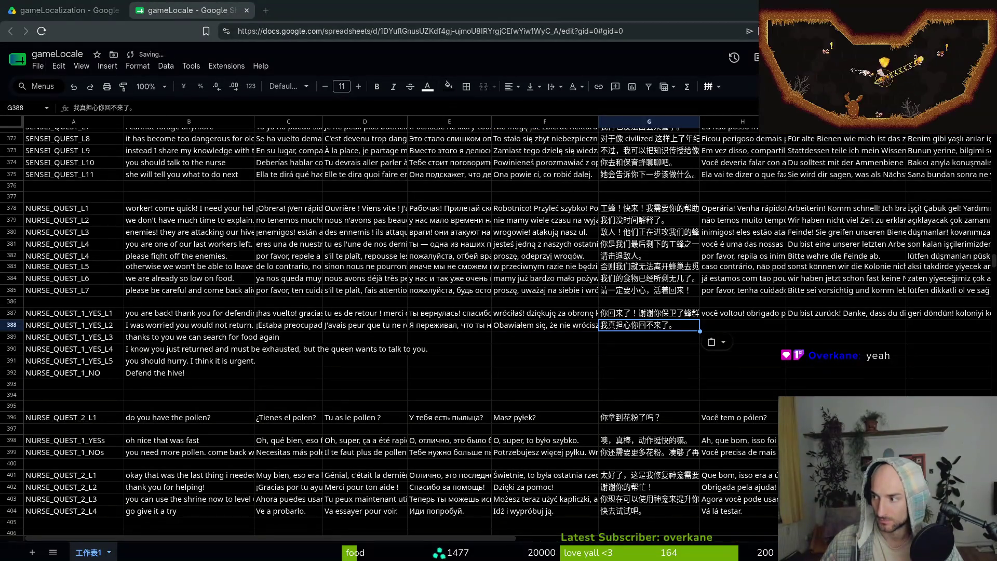
pyautogui.press('Right')
pyautogui.hotkey('ctrl', 'v')
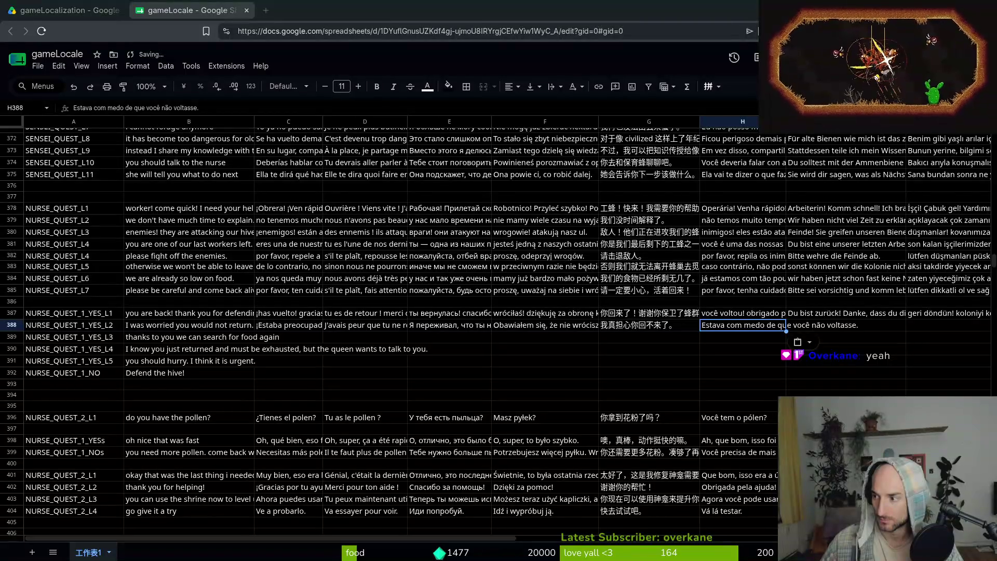
pyautogui.click(848, 322)
pyautogui.hotkey('ctrl', 'v')
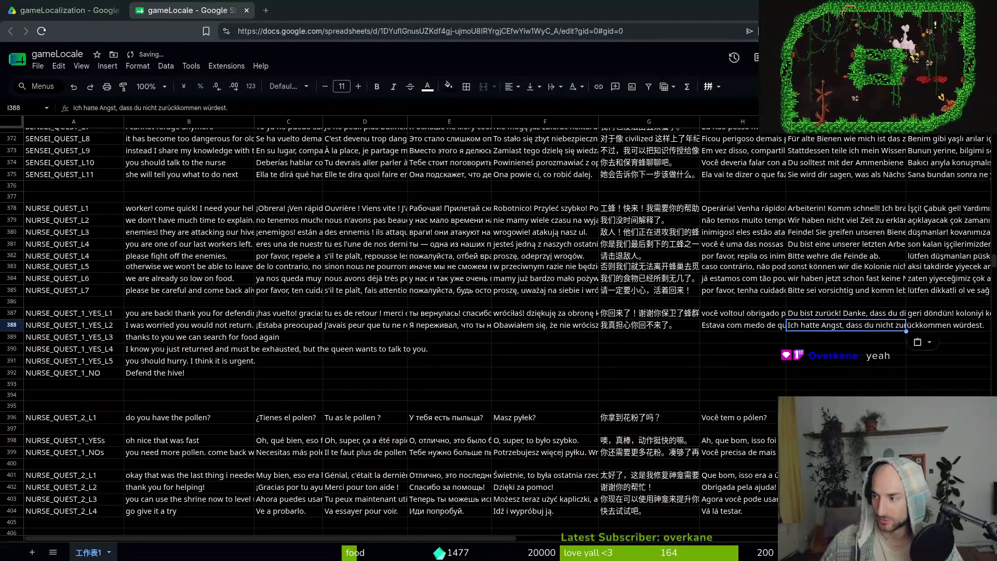
pyautogui.click(930, 327)
pyautogui.hotkey('ctrl', 'v')
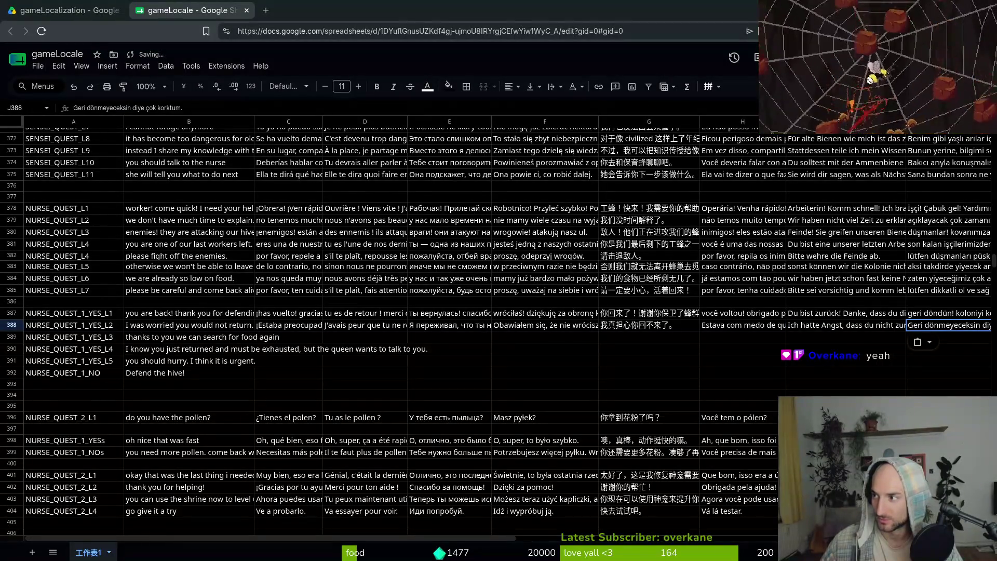
# - Compare row 388's translations against the Gemini chat, then select B389
pyautogui.hotkey('alt', 'Tab')
pyautogui.moveTo(705, 65); pyautogui.dragTo(612, 66)
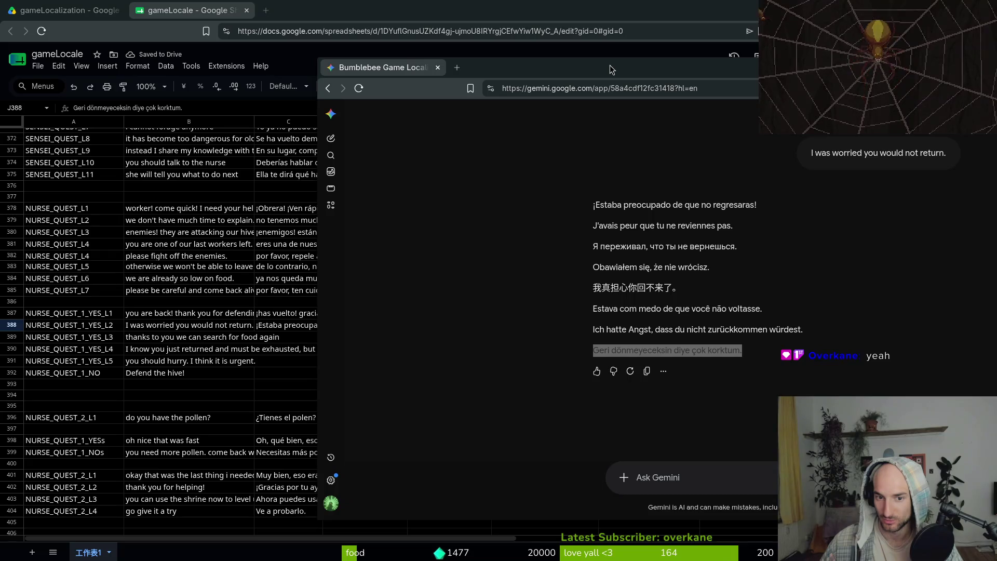
pyautogui.hotkey('alt', 'Tab')
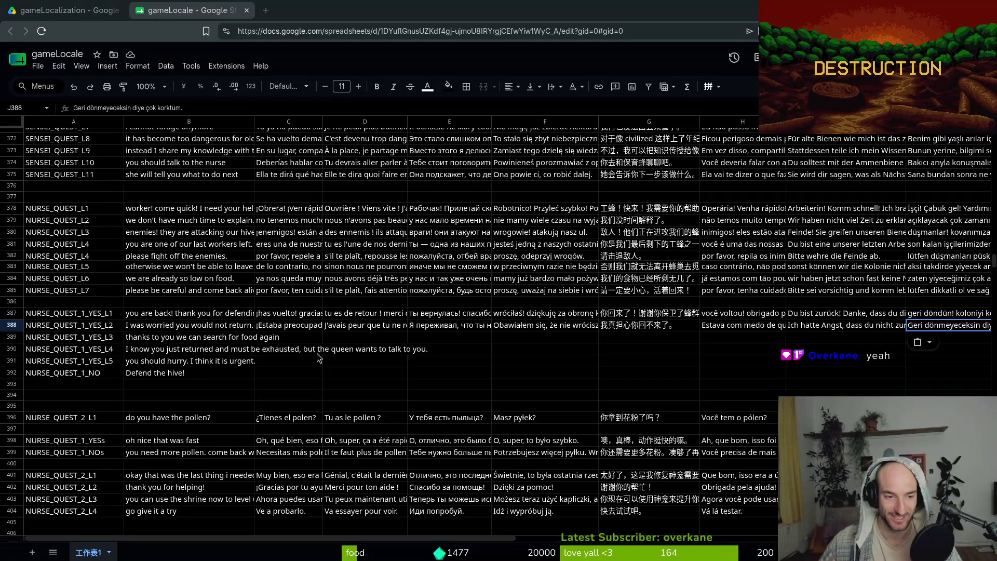
pyautogui.click(170, 338)
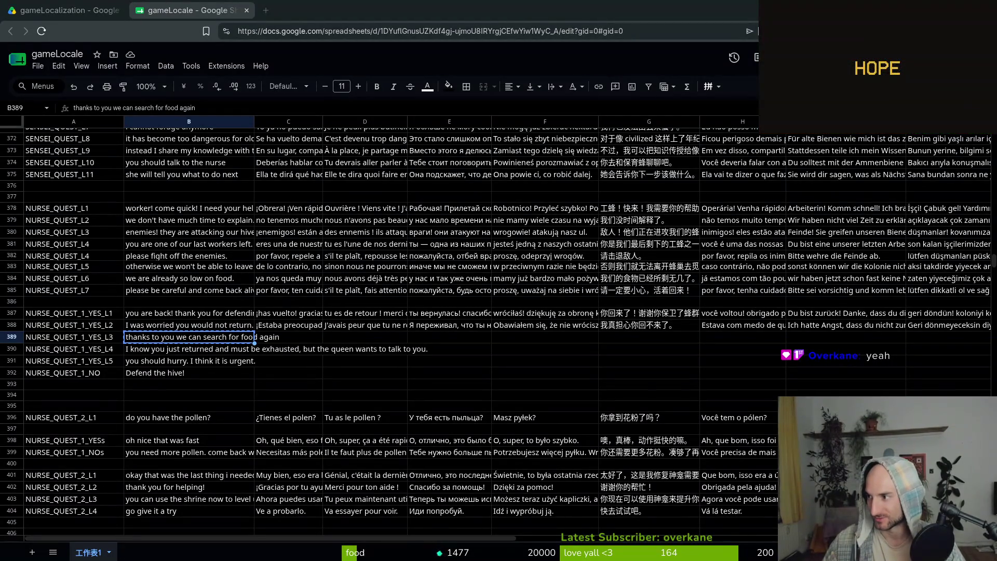
# - Paste the Spanish, French, Russian and Polish translations into C389–F389
pyautogui.click(289, 339)
pyautogui.write('Gracias a ti podemos volver a buscar comida.')
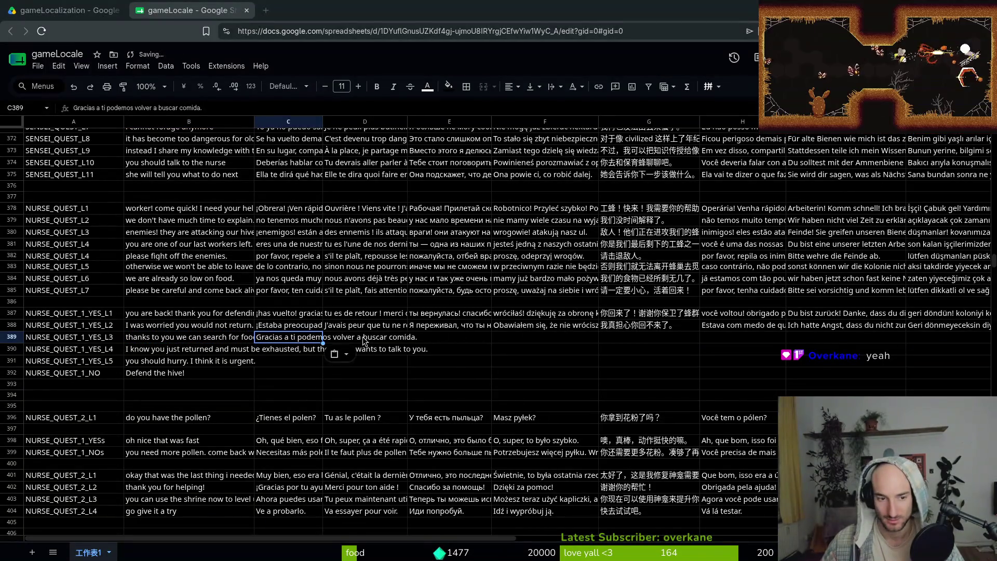
pyautogui.click(365, 337)
pyautogui.write('Grâce à toi, nous pouvons à nouveau chercher de la nourriture.')
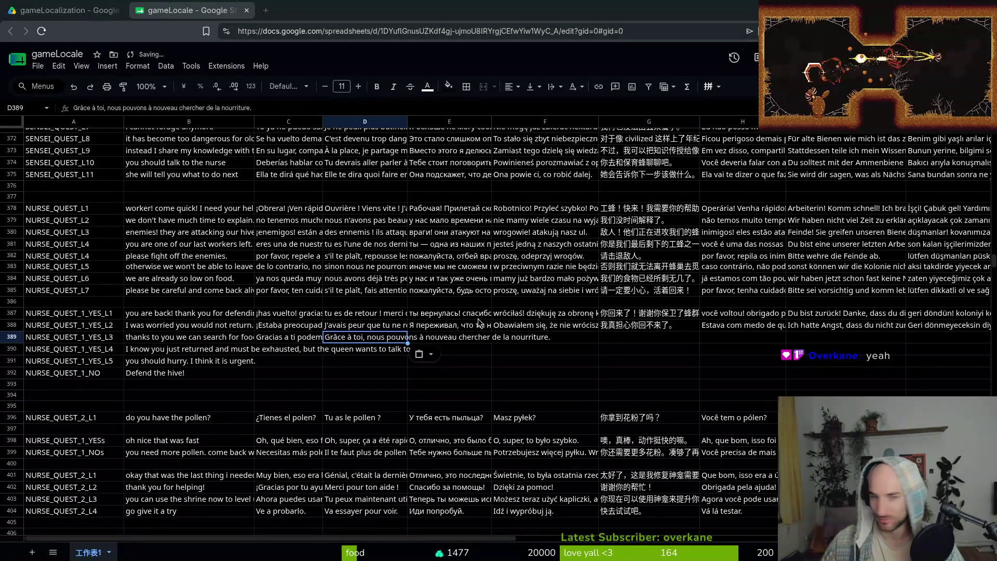
pyautogui.click(440, 340)
pyautogui.write('Благодаря тебе мы снова можем искать еду.')
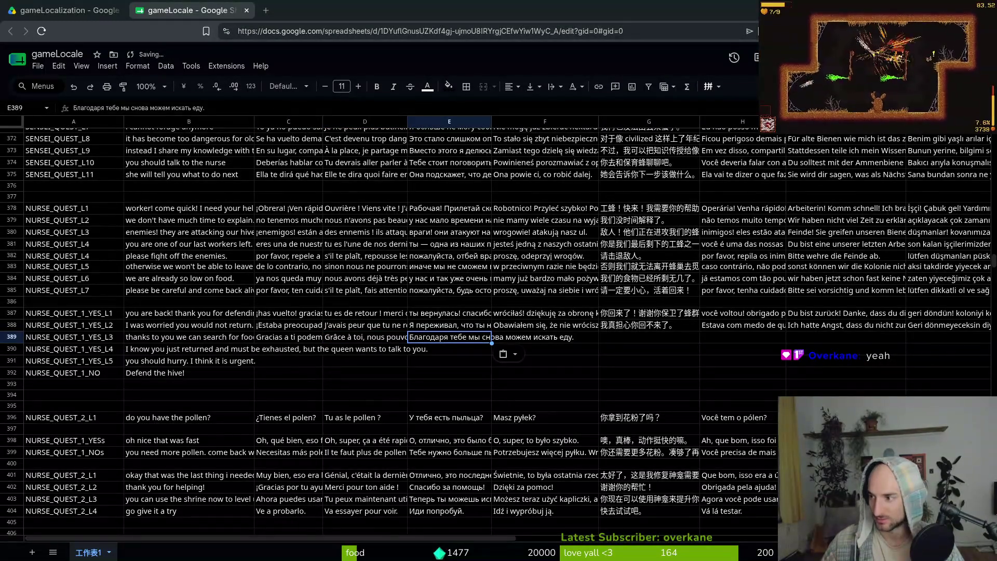
pyautogui.click(519, 337)
pyautogui.write('Dzięki tobie możemy znowu szukać pożywienia.')
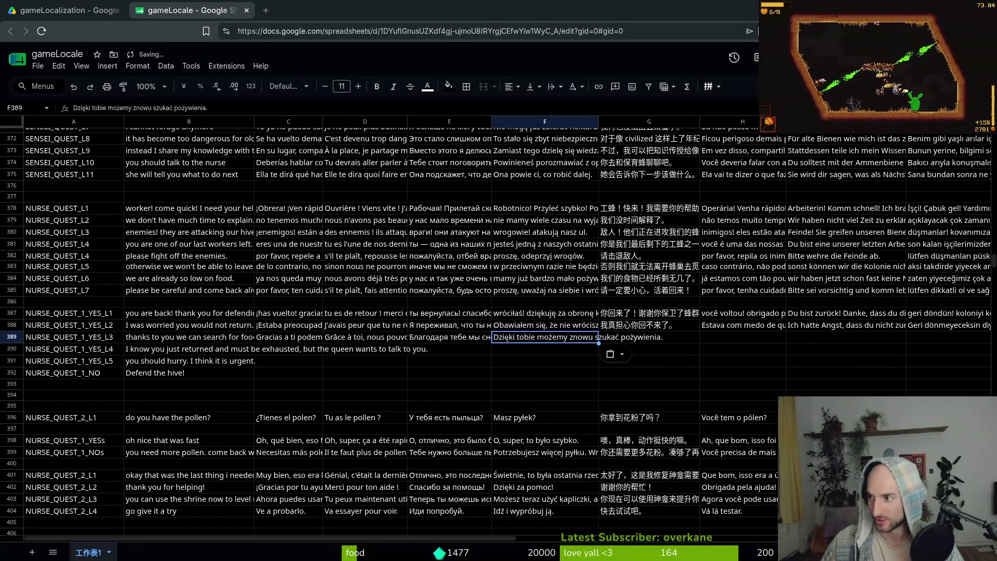
# - Paste the Chinese, Portuguese, German and Turkish translations into G389–J389, then select B390
pyautogui.click(627, 338)
pyautogui.write('多亏了你，我们又能去寻找食物了。')
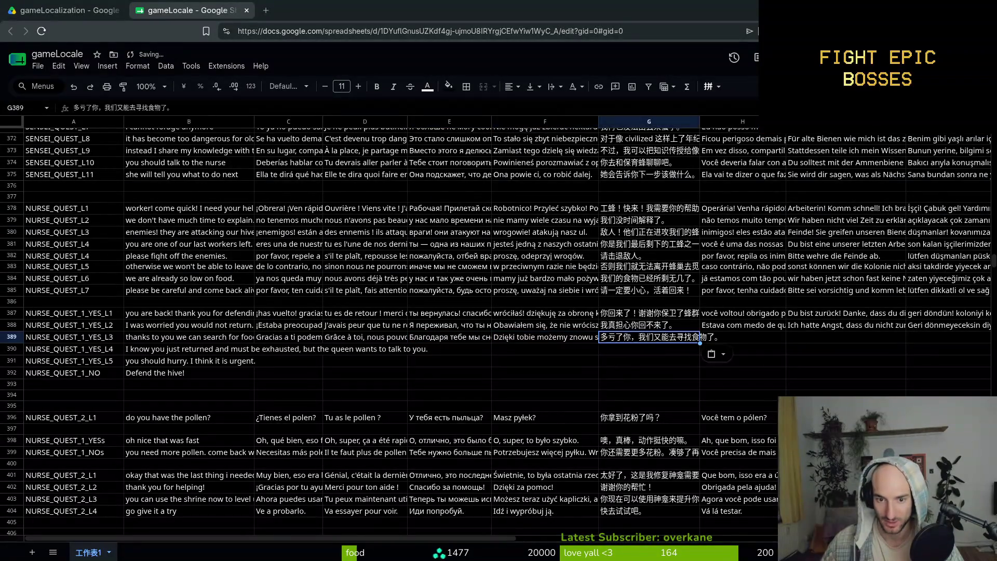
pyautogui.click(731, 337)
pyautogui.write('Graças a você, podemos procurar alimento novamente.')
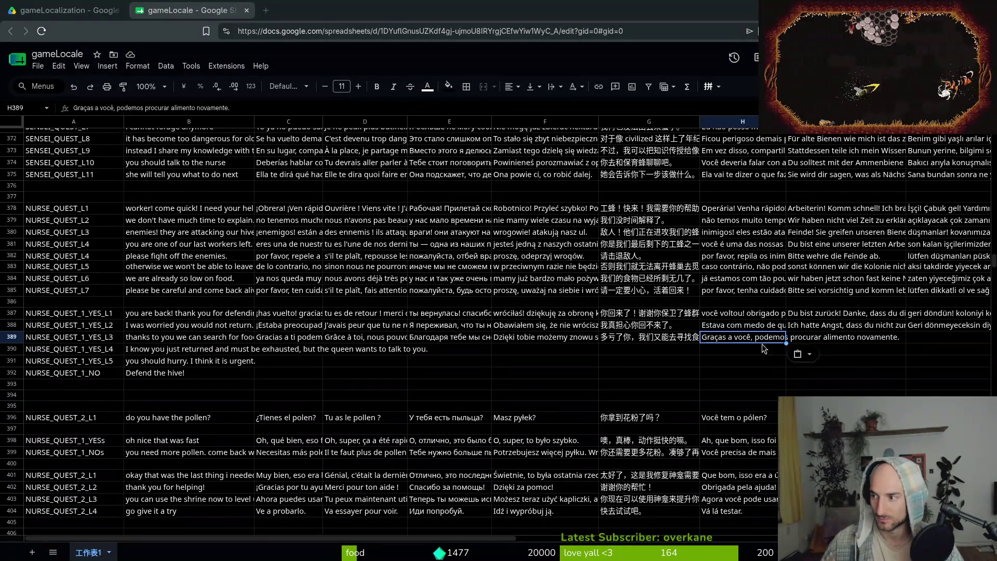
pyautogui.click(851, 338)
pyautogui.write('Dank dir können wir wieder auf Futtersuche gehen.')
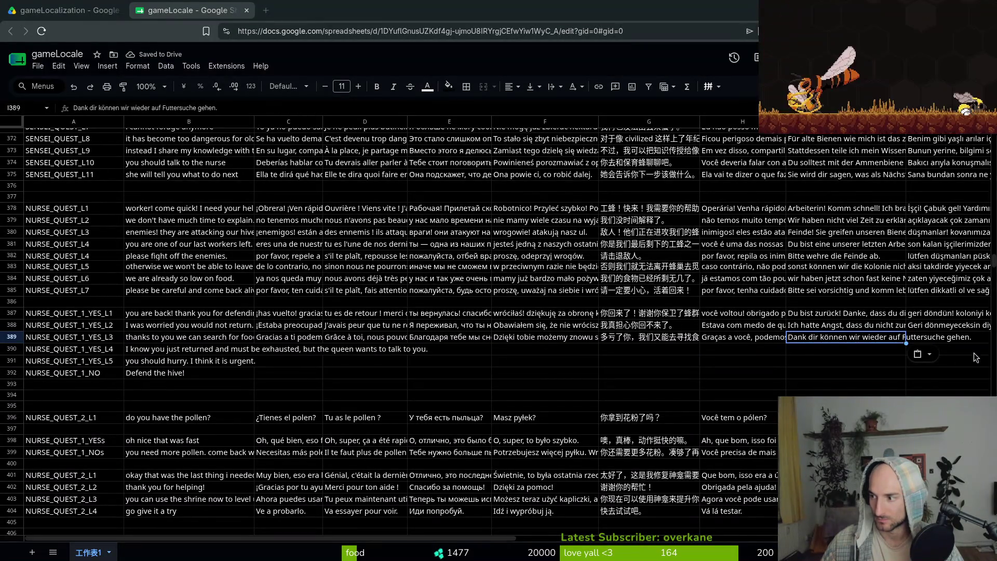
pyautogui.press('Right')
pyautogui.write('Sayende tekrar yiyecek arayabiliriz.')
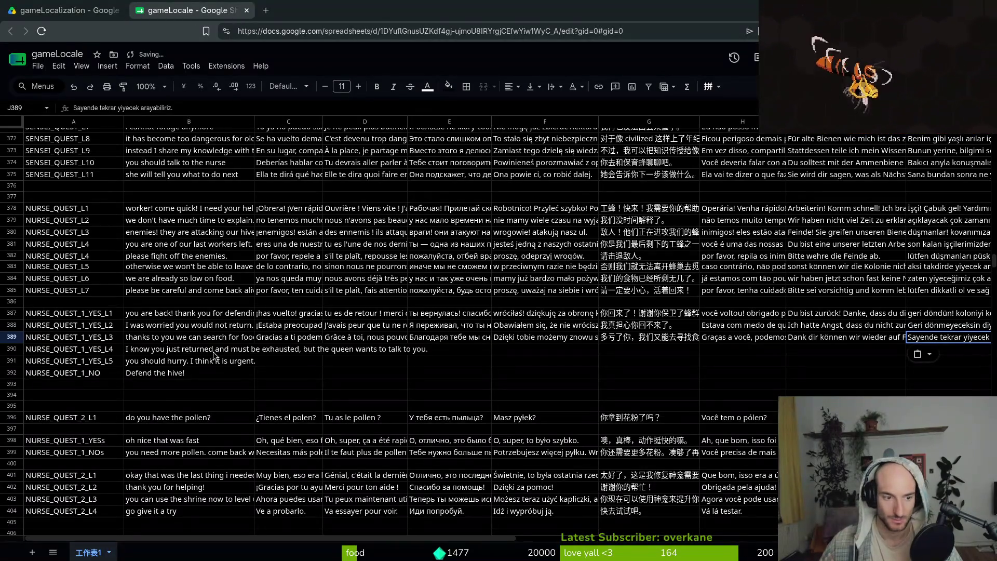
pyautogui.click(213, 352)
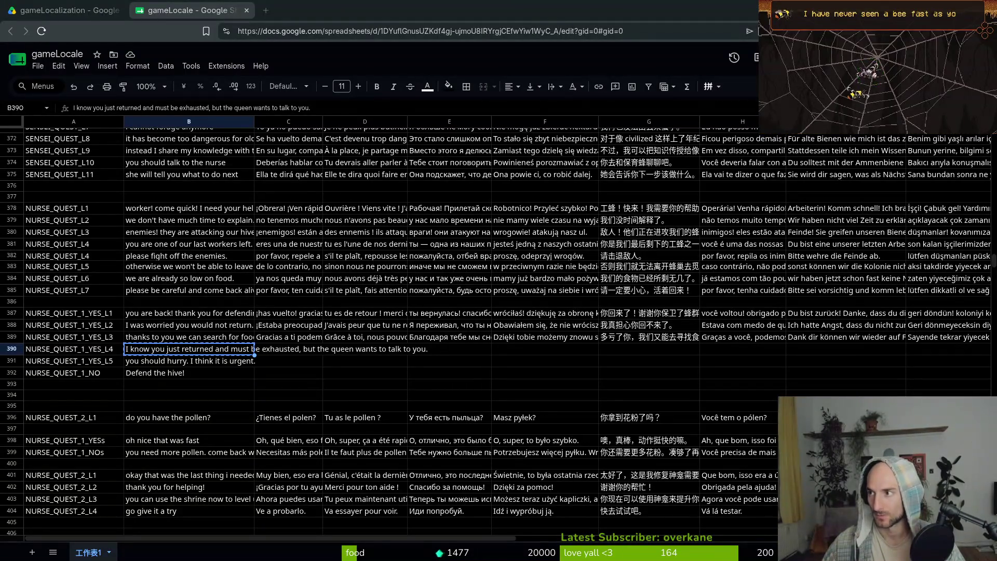
# - Copy B390 for Gemini and paste its Spanish and French translations into C390 and D390
pyautogui.hotkey('ctrl', 'c')
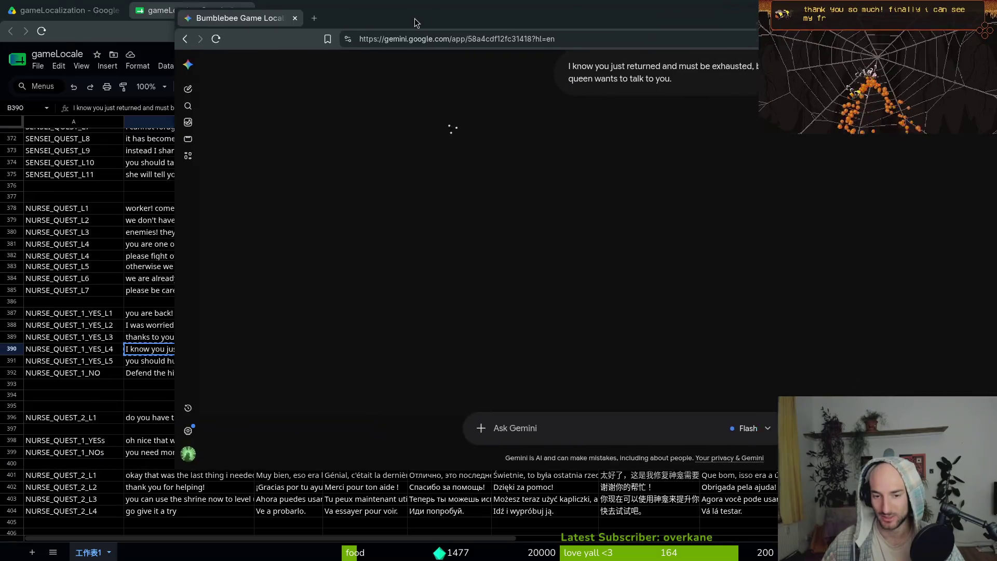
pyautogui.hotkey('alt', 'Tab')
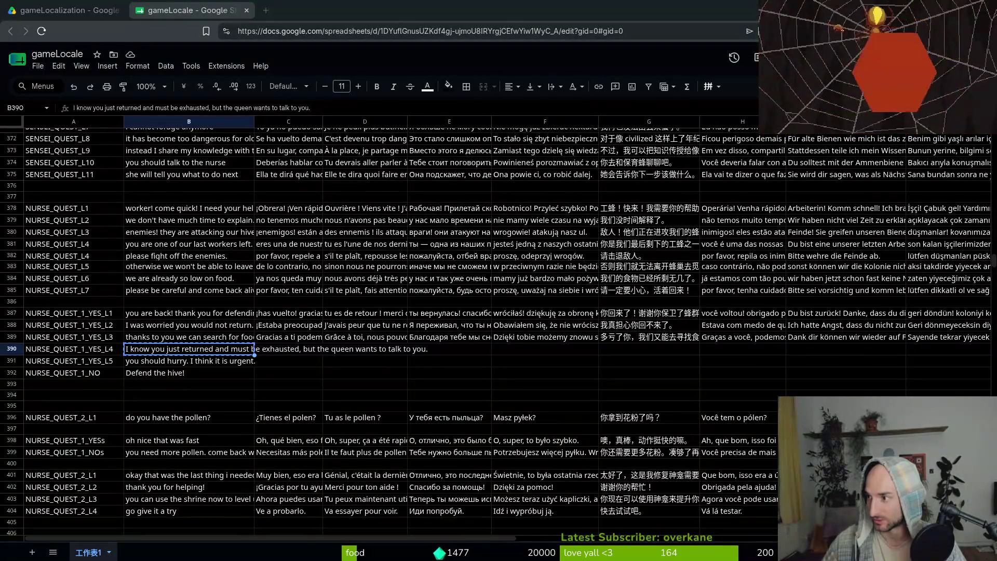
pyautogui.press('Right')
pyautogui.hotkey('ctrl', 'v')
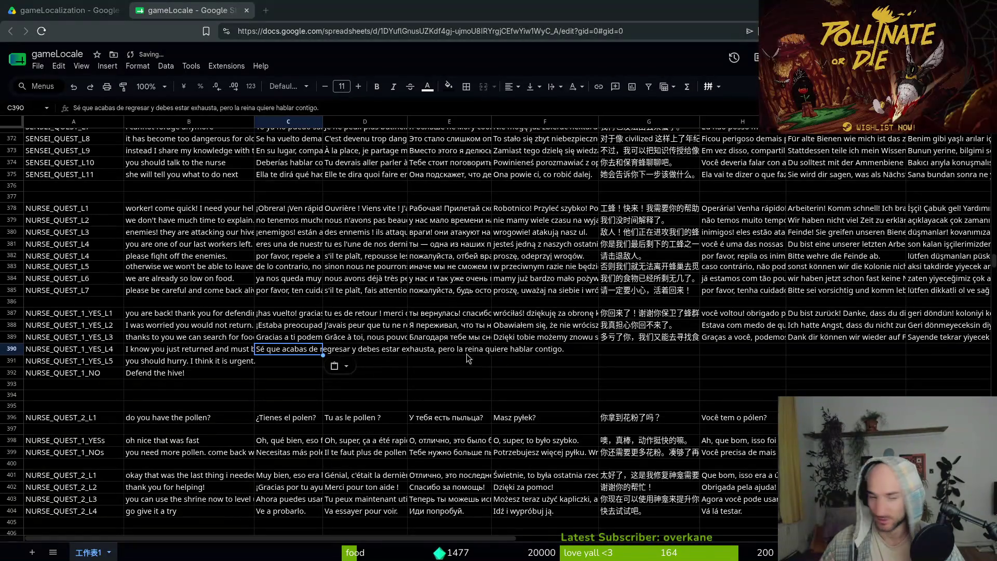
pyautogui.press('Right')
pyautogui.hotkey('ctrl', 'v')
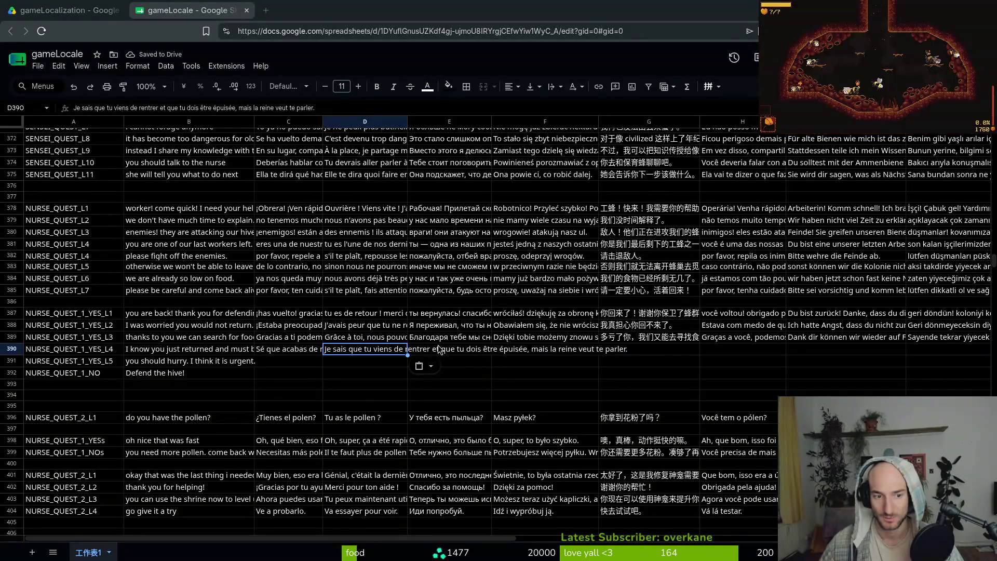
# - Reselect B390 and bring up the row options for row 390
pyautogui.click(185, 352)
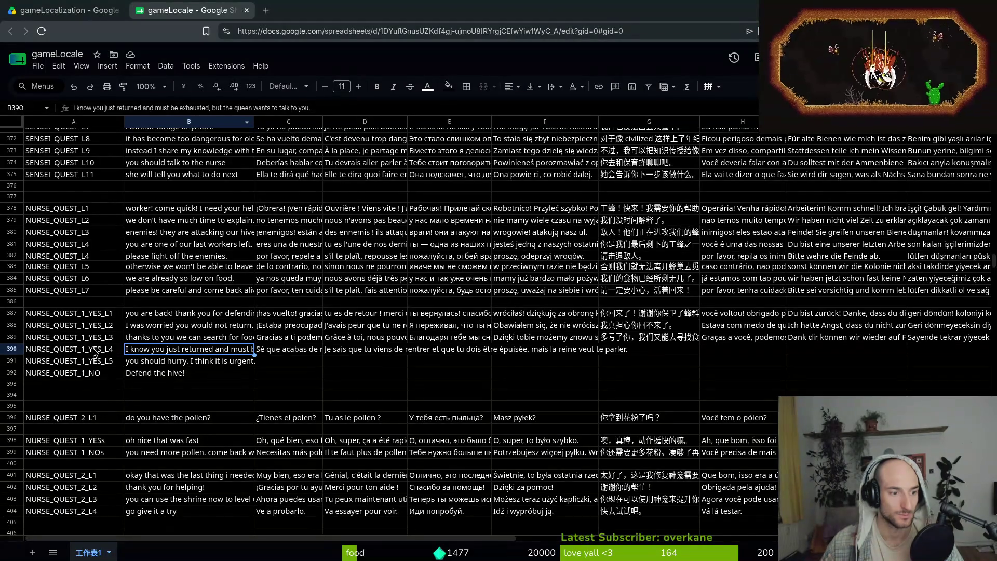
pyautogui.rightClick(12, 338)
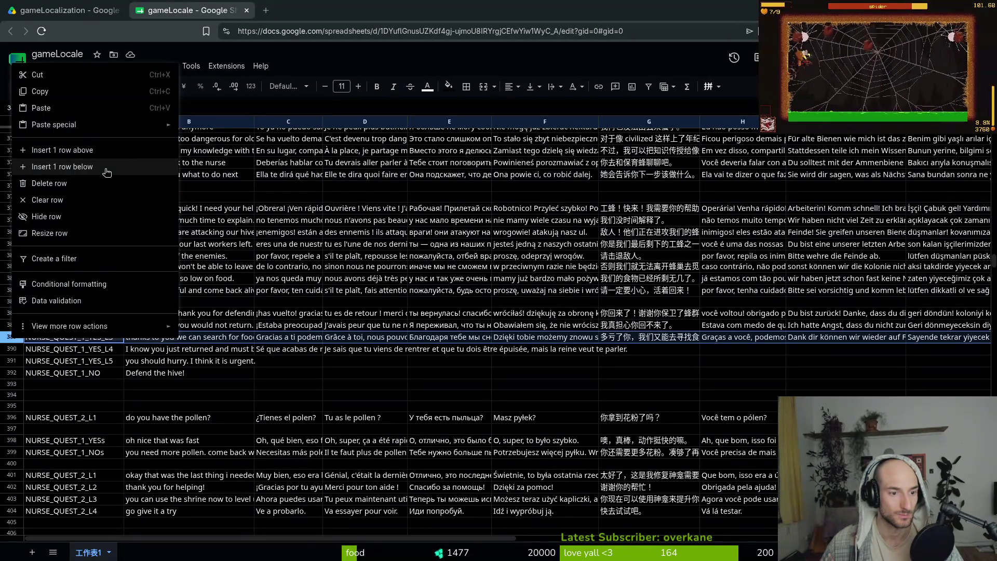
pyautogui.press('Escape')
pyautogui.rightClick(12, 349)
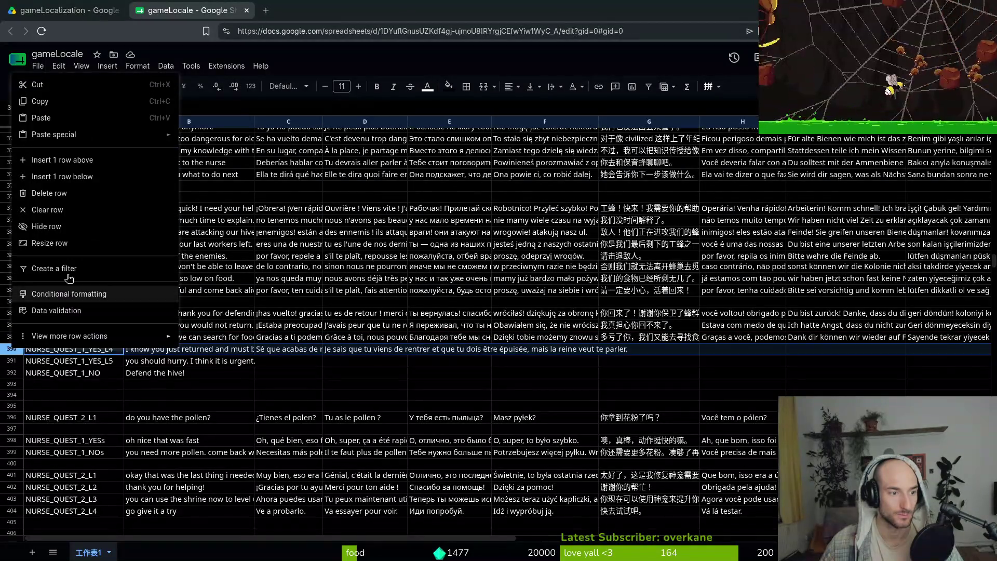
# - Insert a row below 390 and enter "But the queen wants to talk to you." in B391
pyautogui.click(87, 177)
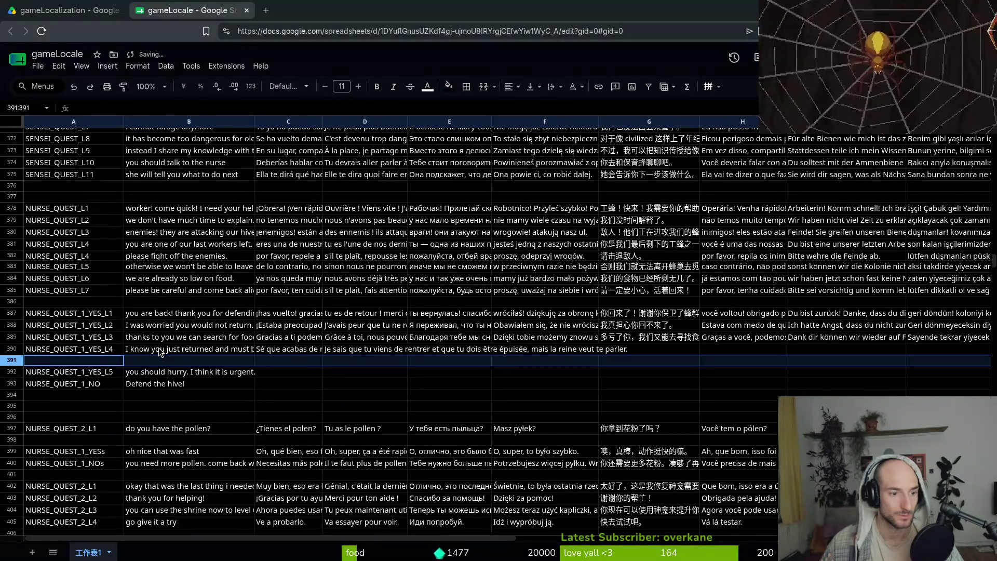
pyautogui.click(154, 363)
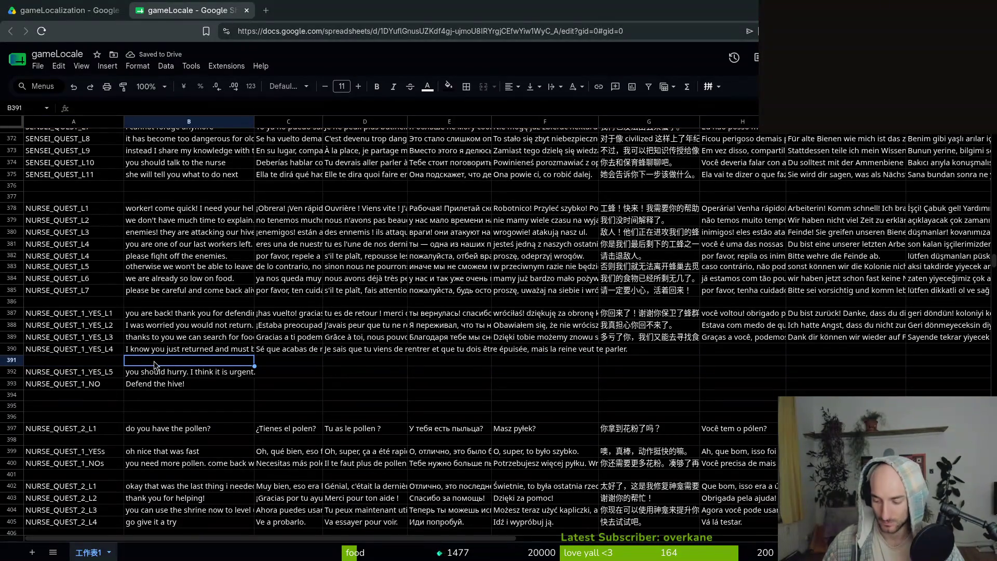
pyautogui.write('but the')
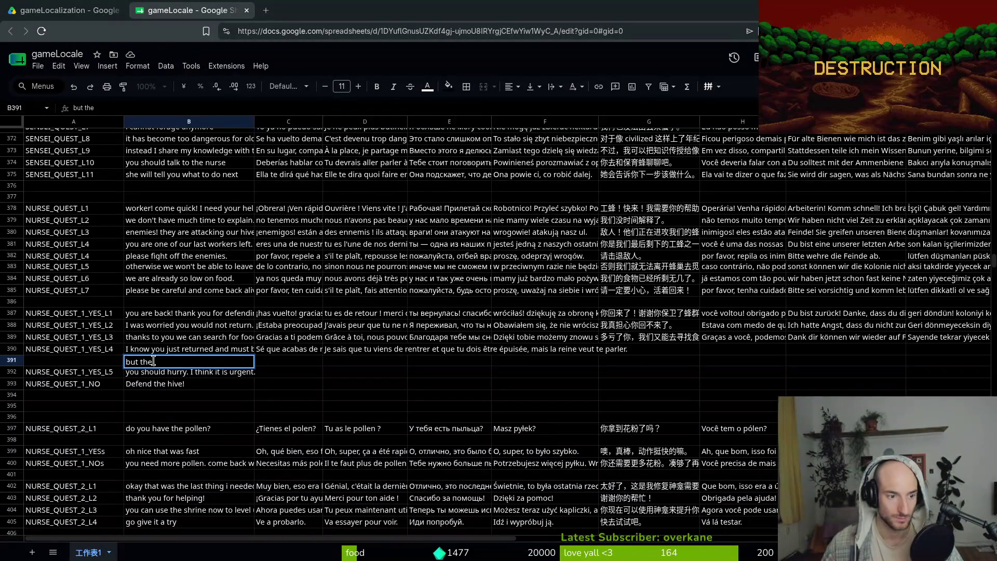
pyautogui.write('But ')
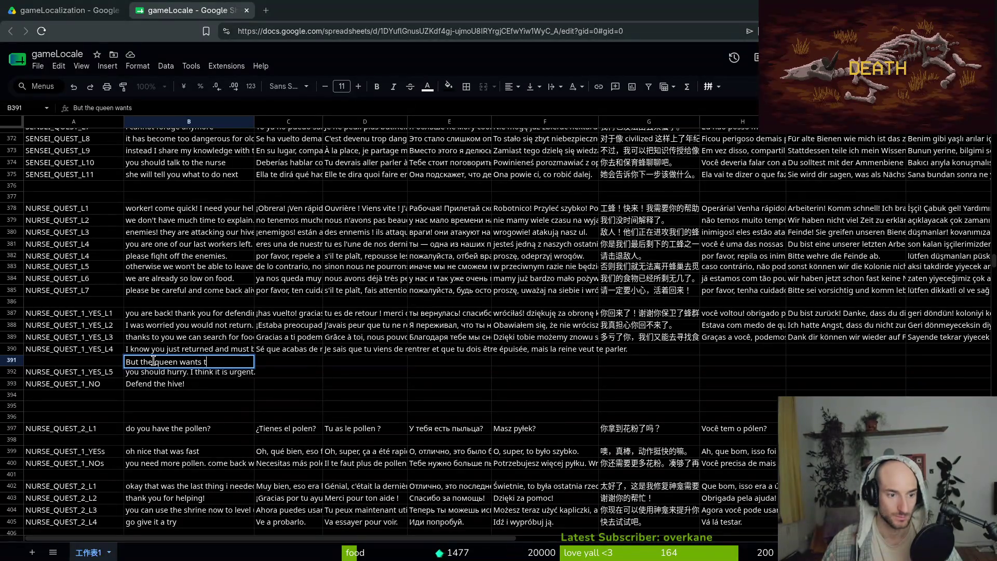
pyautogui.write('k to you.')
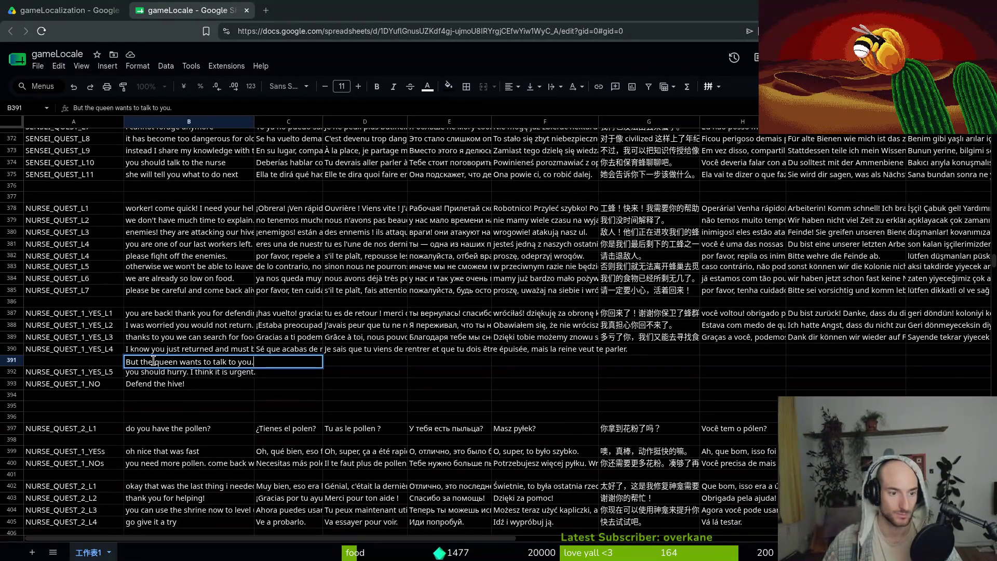
pyautogui.press('Return')
# - Copy the NURSE_QUEST_1_YES_L5 key into A391 and renumber A392 to NURSE_QUEST_1_YES_L6
pyautogui.click(190, 352)
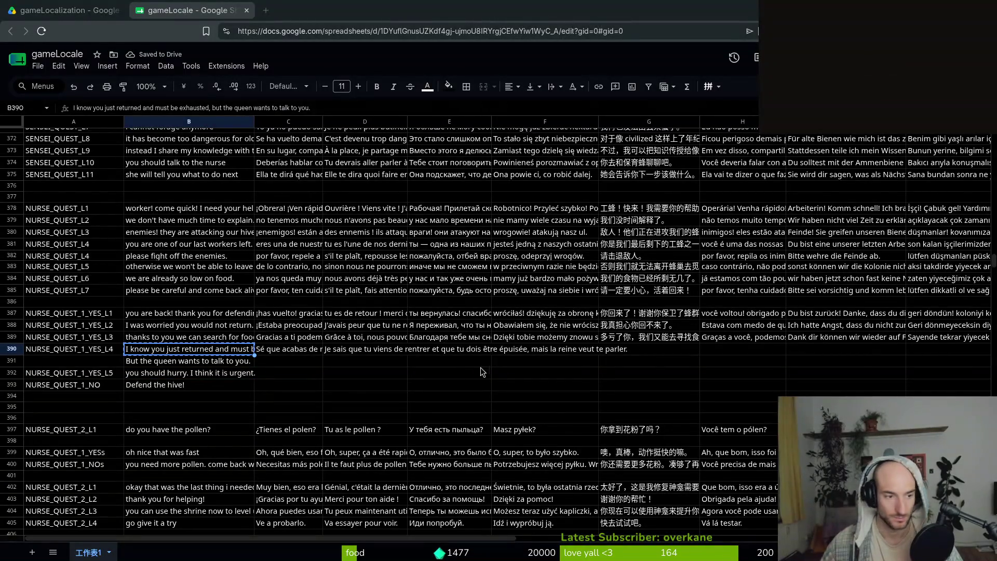
pyautogui.click(87, 376)
pyautogui.hotkey('ctrl', 'c')
pyautogui.press('Up')
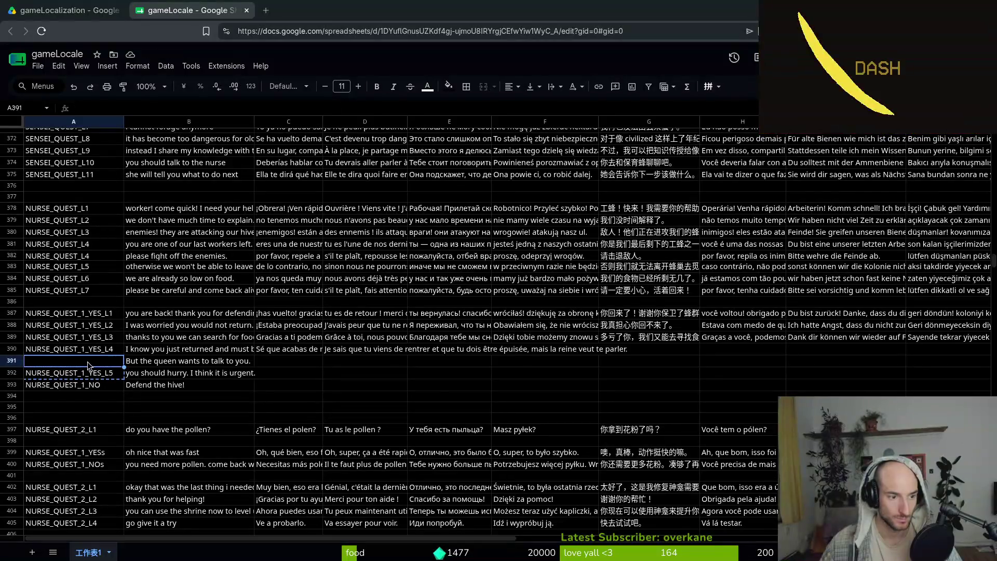
pyautogui.hotkey('ctrl', 'v')
pyautogui.click(110, 375)
pyautogui.doubleClick(112, 375)
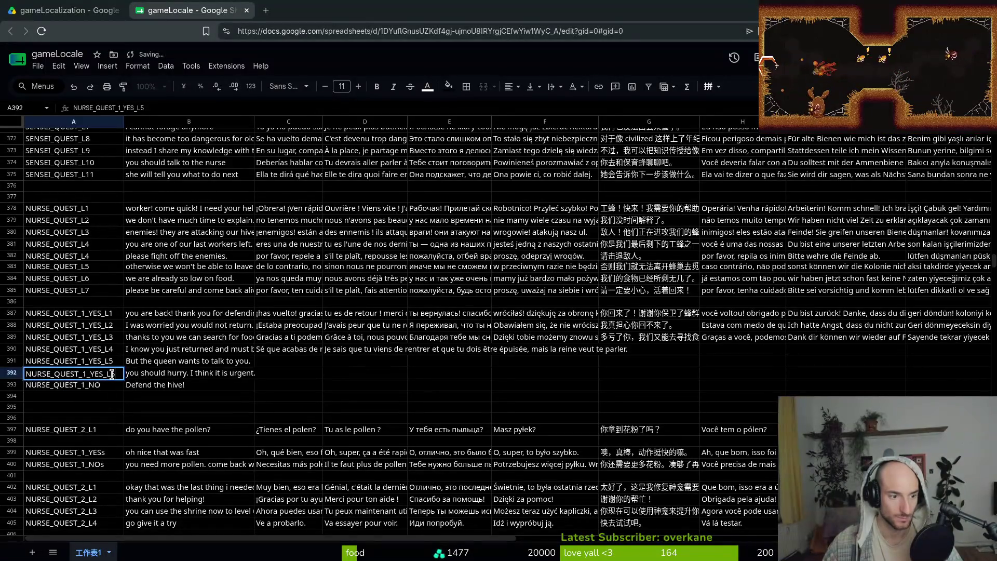
pyautogui.press('Return')
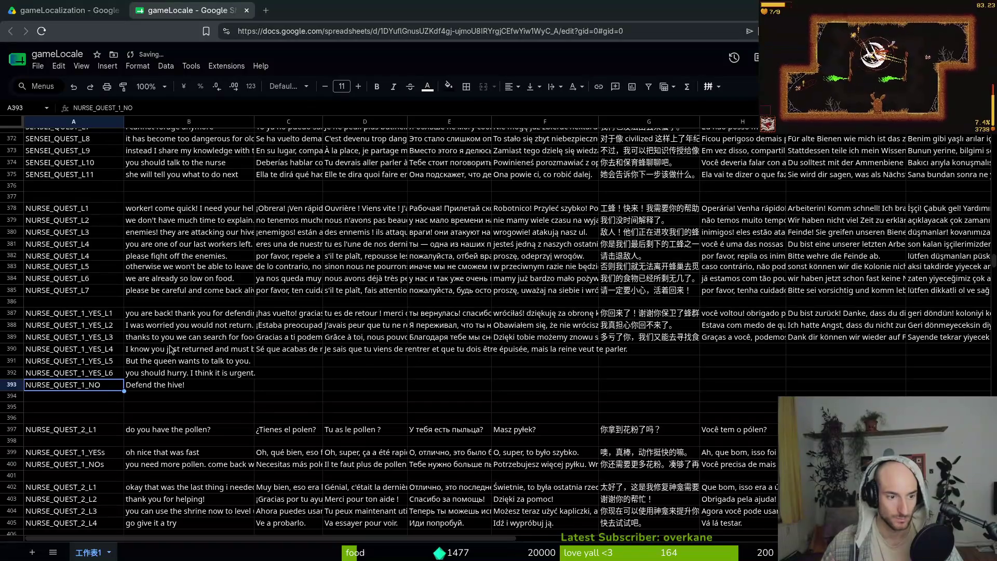
pyautogui.click(176, 351)
# - Delete the trailing queen clause from the B390 English line
pyautogui.moveTo(311, 108); pyautogui.dragTo(212, 108)
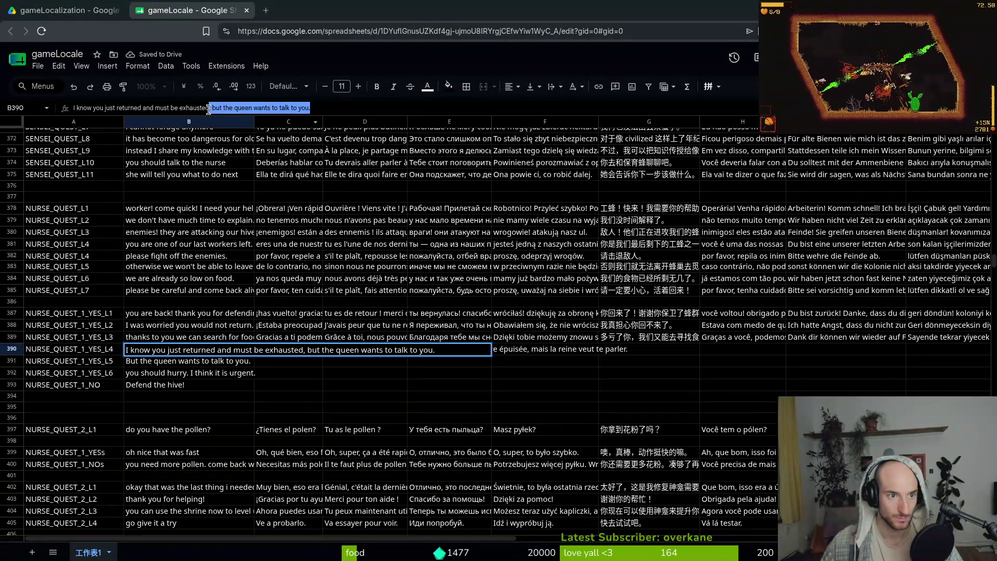
pyautogui.press('BackSpace')
pyautogui.press('Return')
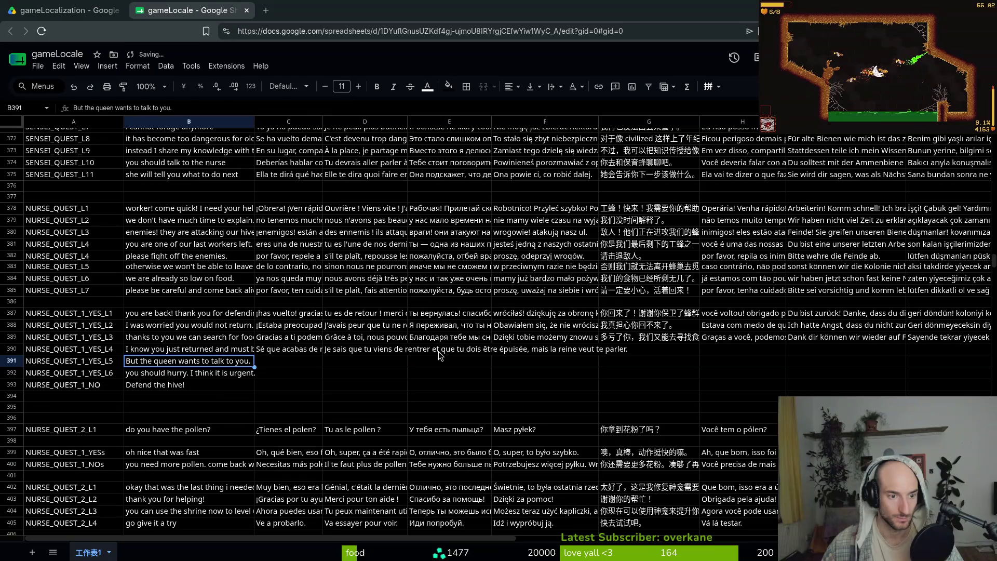
pyautogui.press('Up')
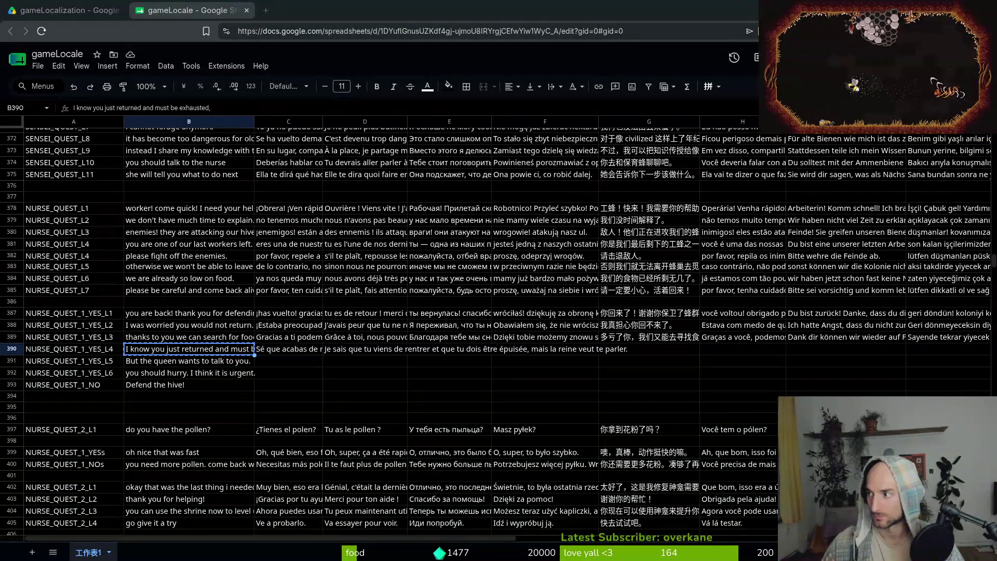
# - Paste the shortened Spanish, French, Russian and Polish translations into C390–F390
pyautogui.click(281, 351)
pyautogui.hotkey('ctrl', 'v')
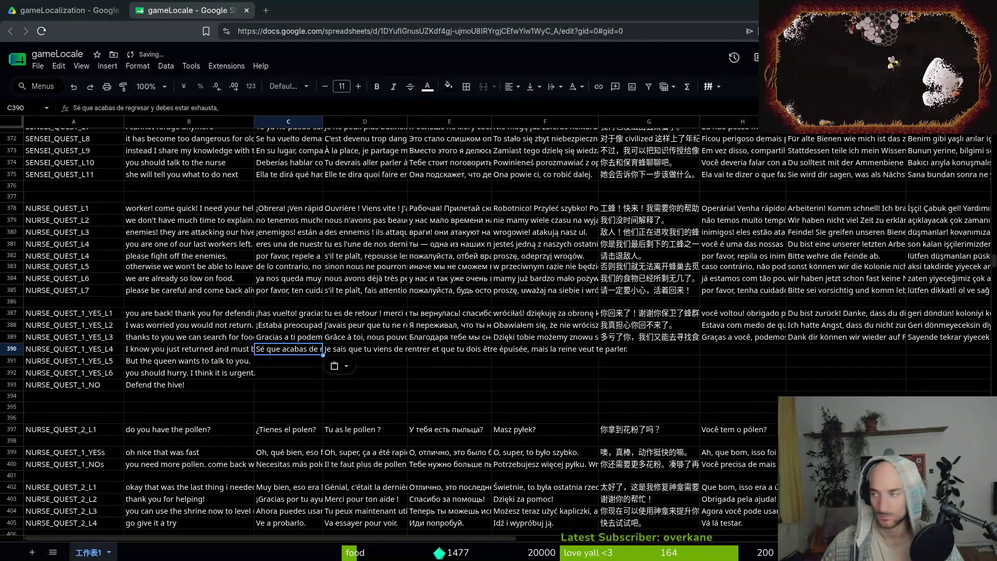
pyautogui.click(377, 350)
pyautogui.hotkey('ctrl', 'v')
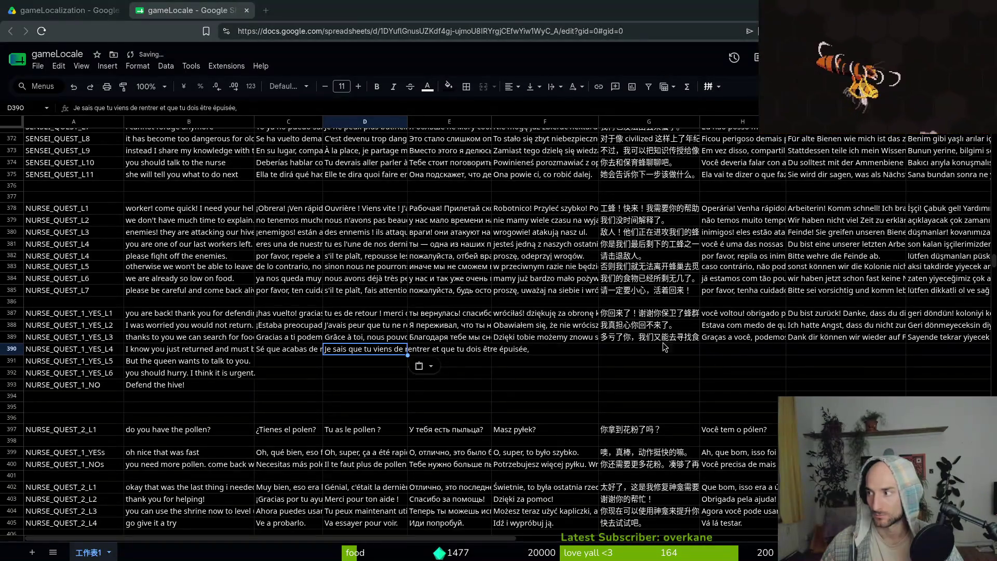
pyautogui.click(441, 347)
pyautogui.hotkey('ctrl', 'v')
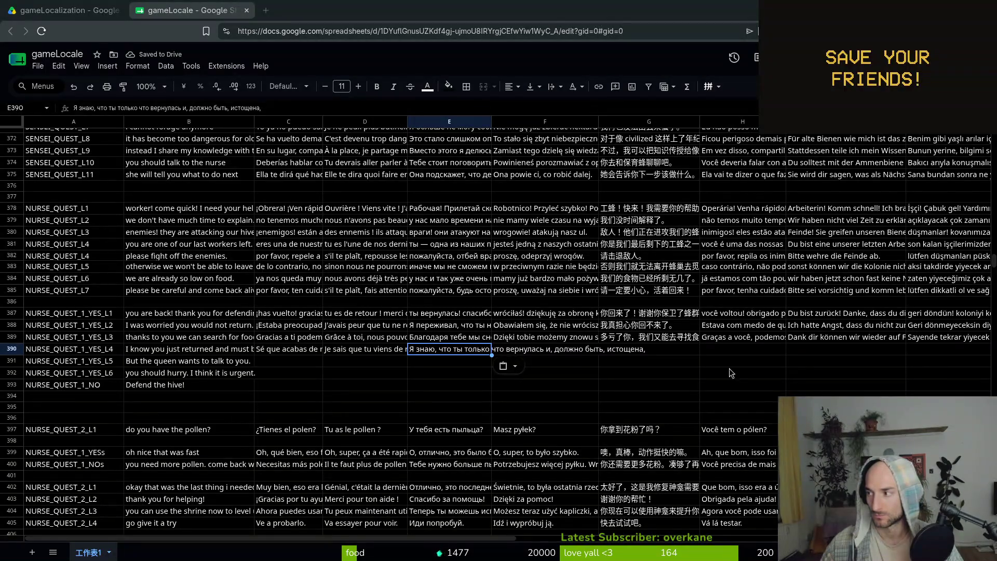
pyautogui.press('Right')
pyautogui.hotkey('ctrl', 'v')
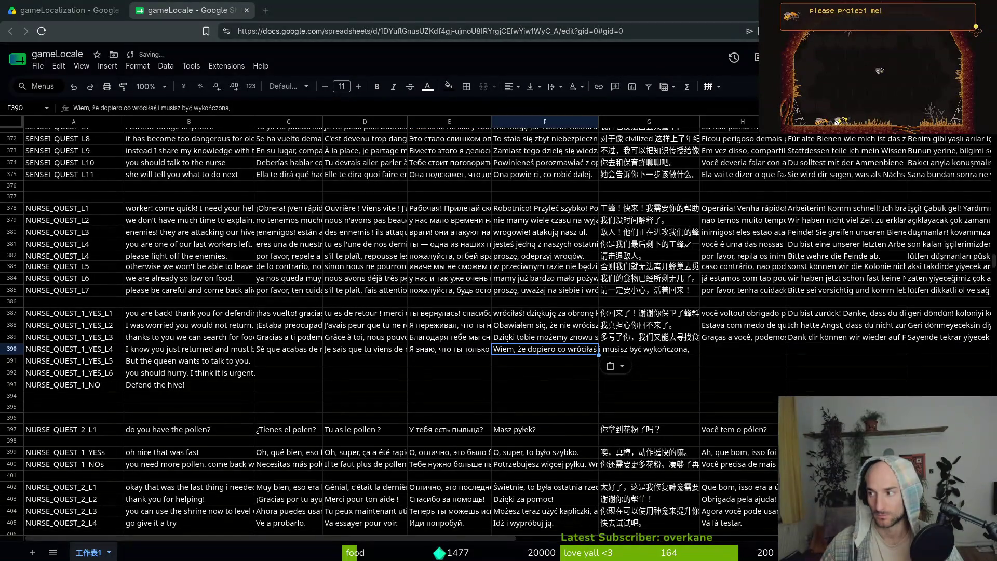
# - Paste the Chinese, Portuguese, German and Turkish translations into G390–J390, then select B391
pyautogui.press('Right')
pyautogui.hotkey('ctrl', 'v')
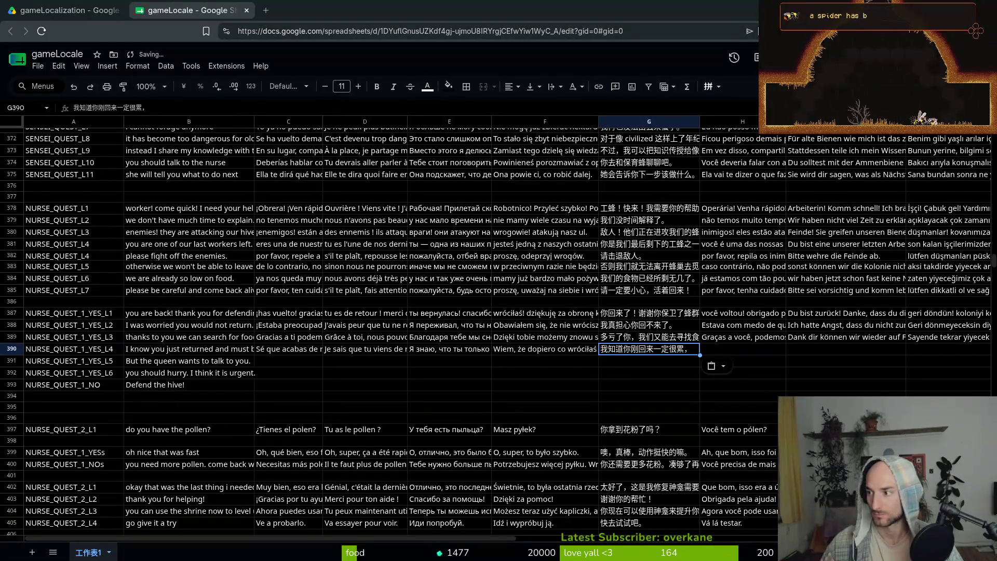
pyautogui.press('Right')
pyautogui.hotkey('ctrl', 'v')
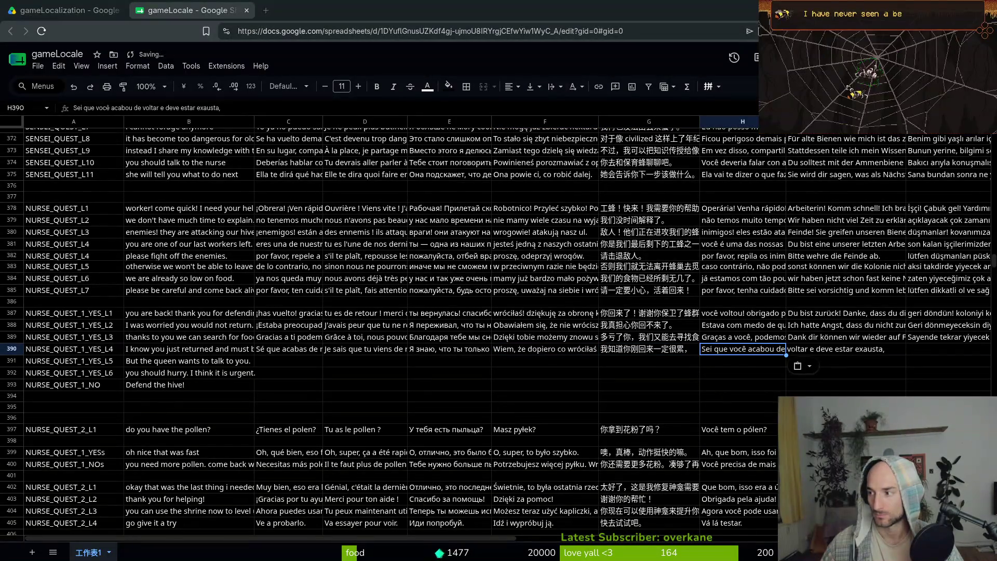
pyautogui.click(797, 349)
pyautogui.hotkey('ctrl', 'v')
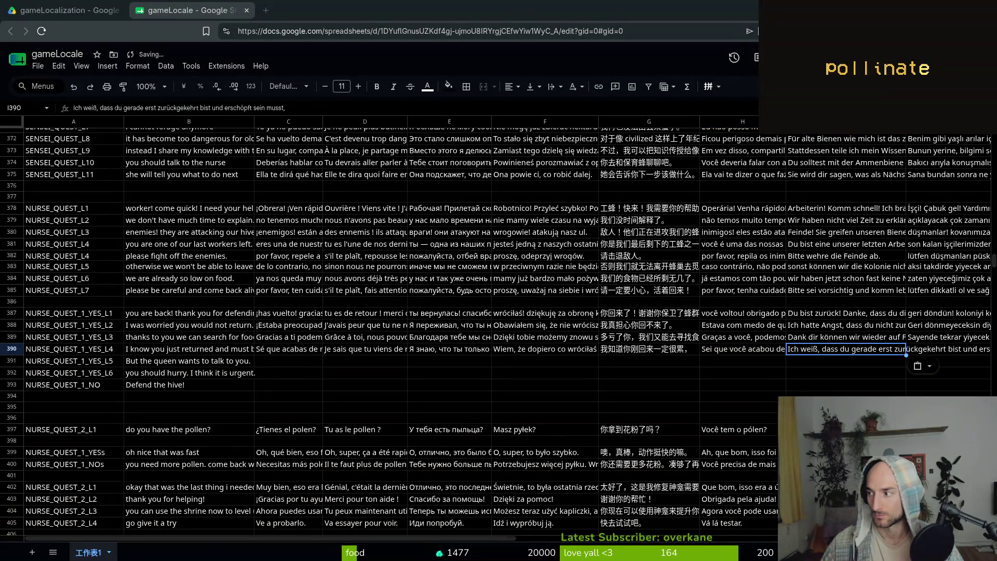
pyautogui.click(924, 350)
pyautogui.hotkey('ctrl', 'v')
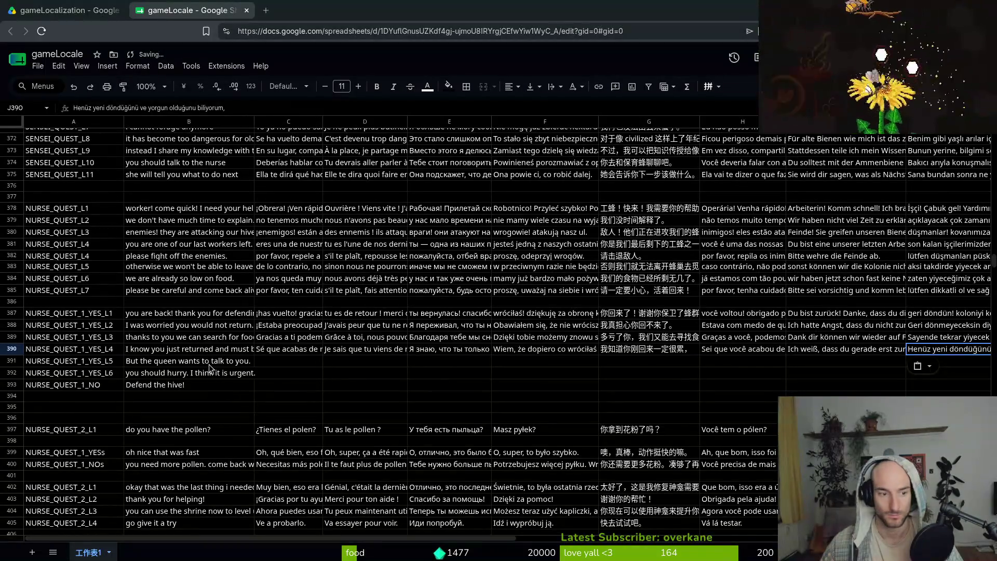
pyautogui.click(209, 366)
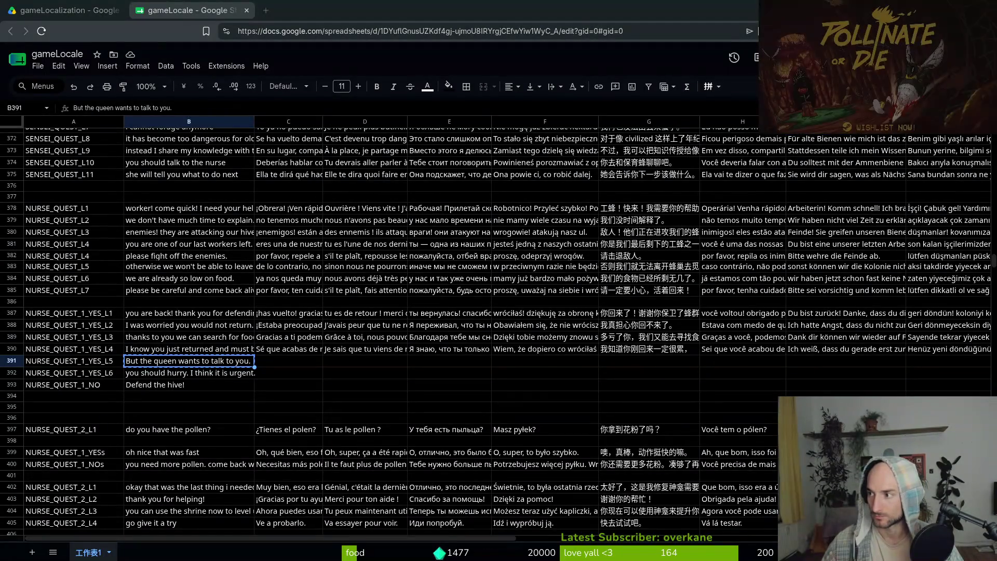
# - Paste the Spanish, French, Russian and Polish translations into C391–F391
pyautogui.press('Right')
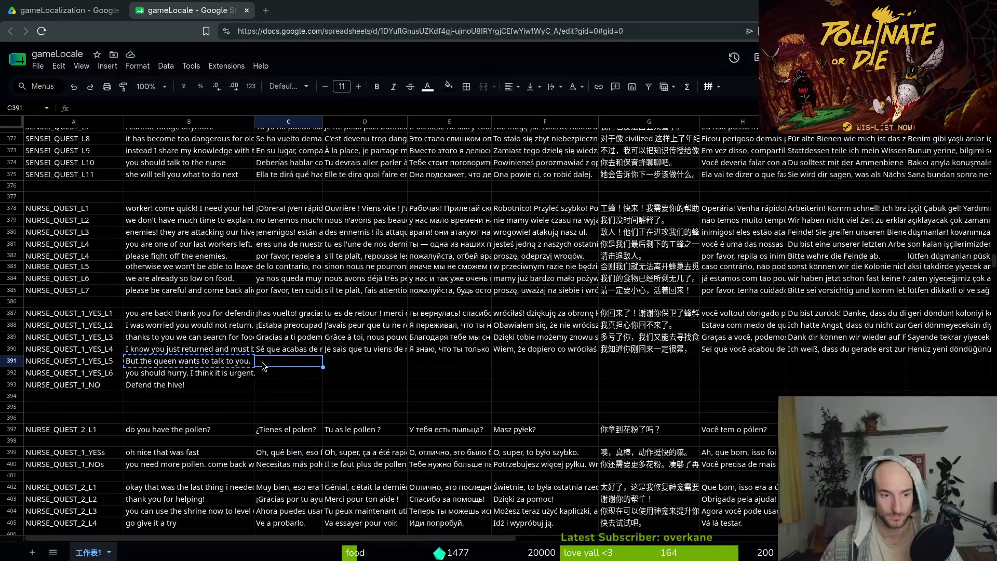
pyautogui.hotkey('ctrl', 'v')
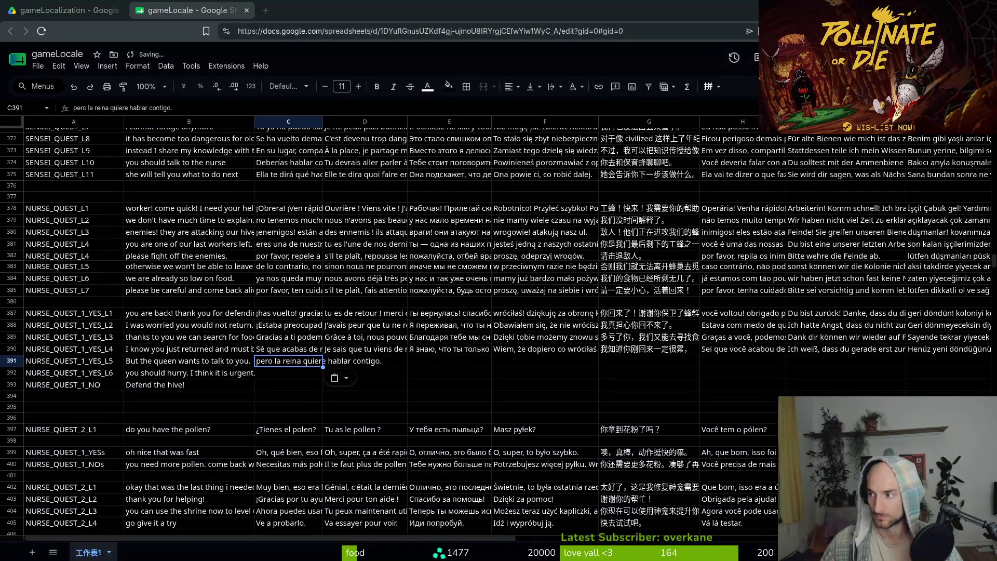
pyautogui.press('Right')
pyautogui.hotkey('ctrl', 'v')
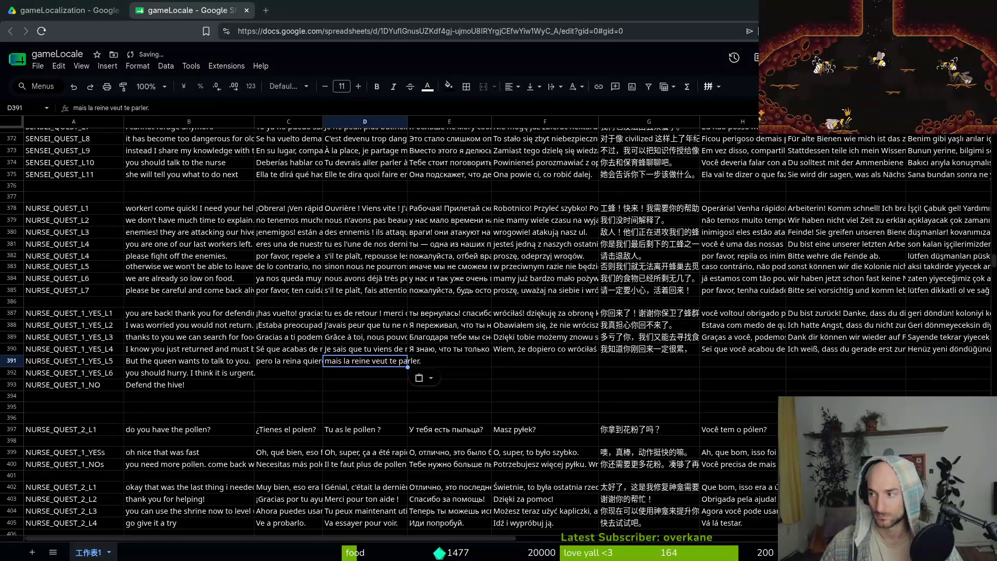
pyautogui.press('Right')
pyautogui.hotkey('ctrl', 'v')
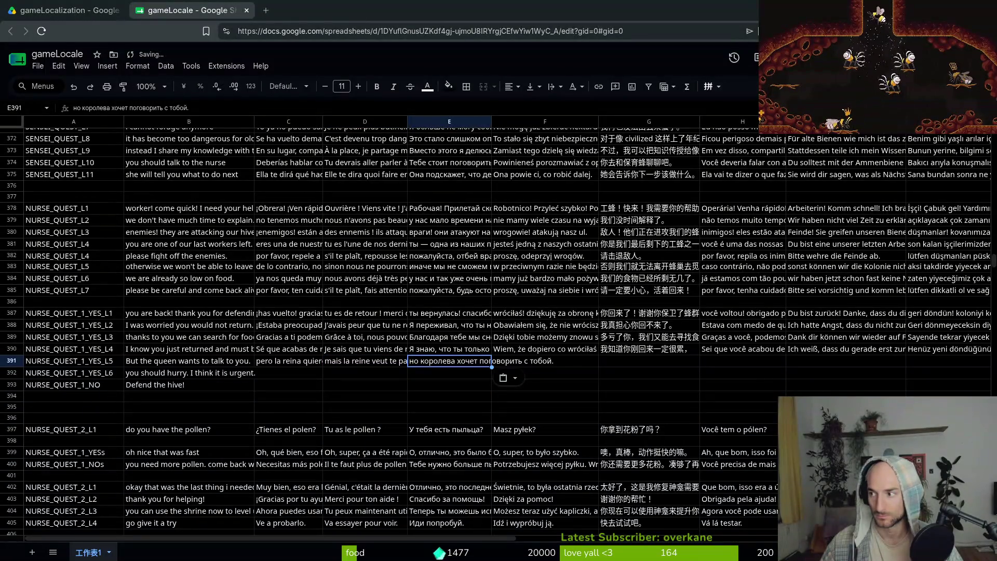
pyautogui.press('Right')
pyautogui.hotkey('ctrl', 'v')
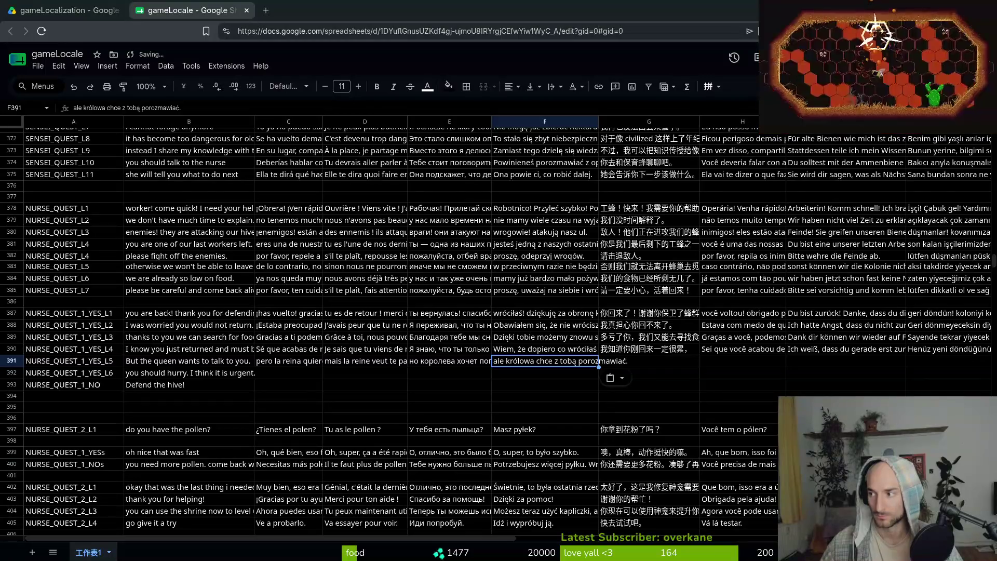
# - Paste the Chinese, Portuguese, German and Turkish translations into G391–J391, then copy B392
pyautogui.press('Right')
pyautogui.write('但女王想和你谈谈。')
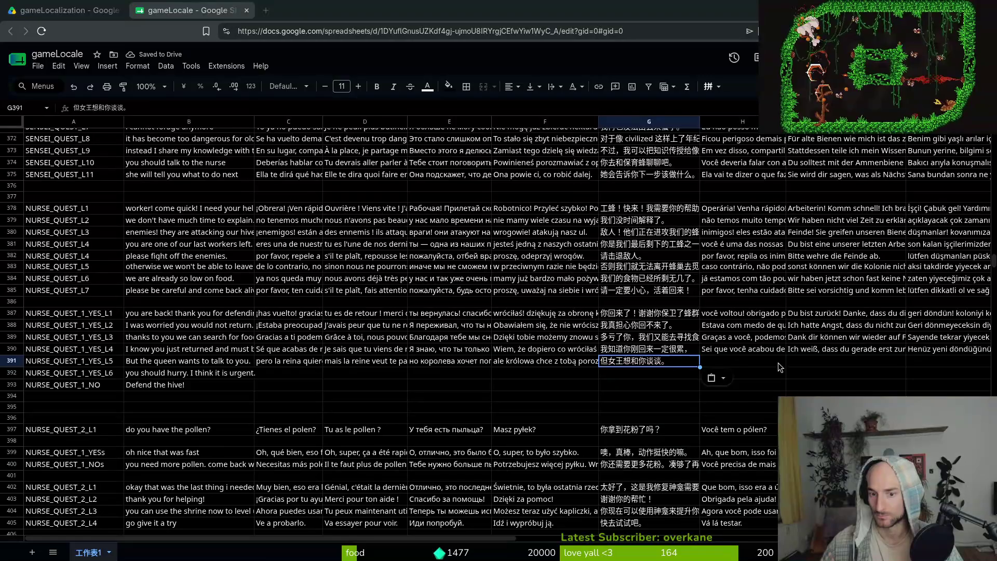
pyautogui.press('Right')
pyautogui.write('mas a rainha quer falar com você.')
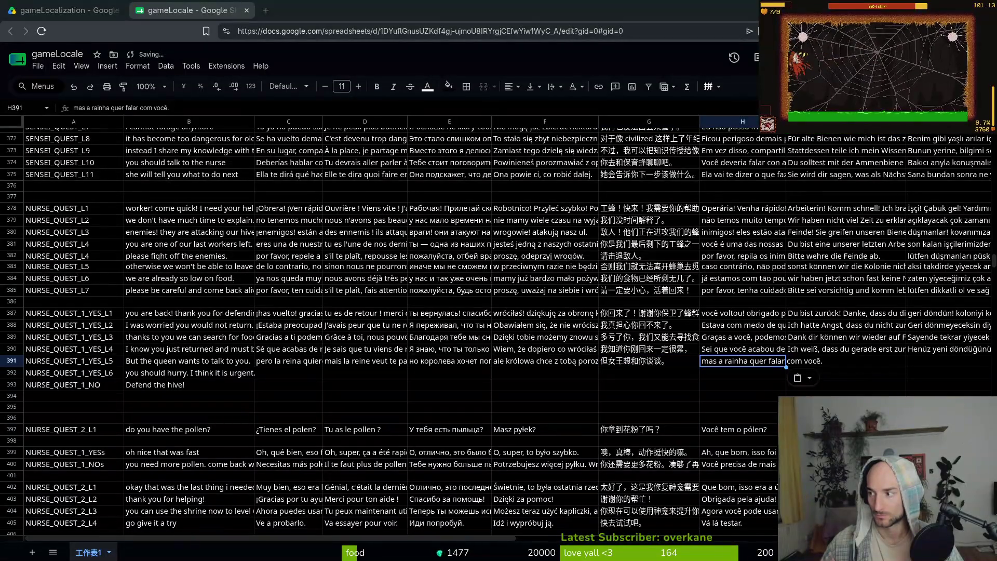
pyautogui.press('Right')
pyautogui.write('aber die Königin möchte mit dir sprechen.')
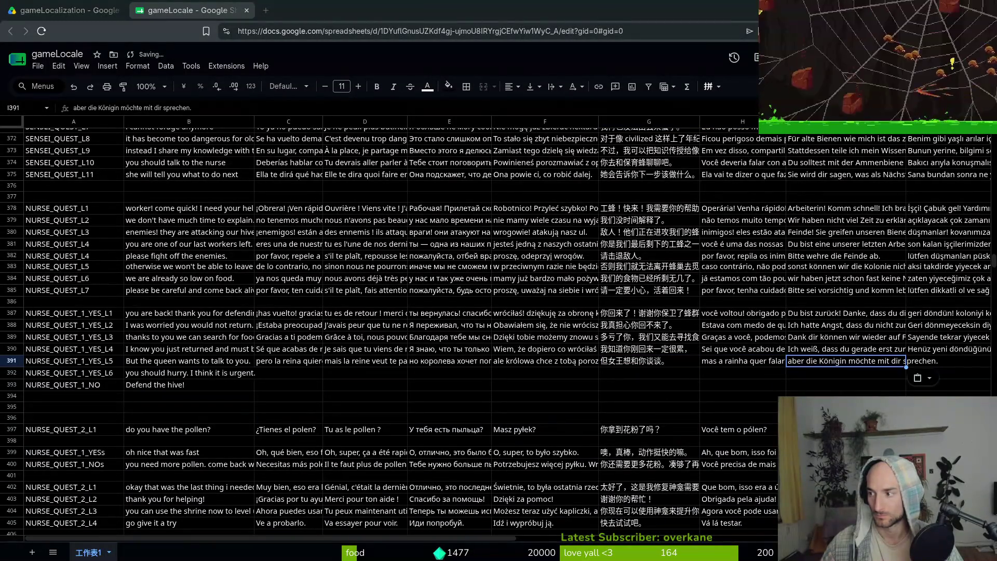
pyautogui.press('Right')
pyautogui.hotkey('ctrl', 'v')
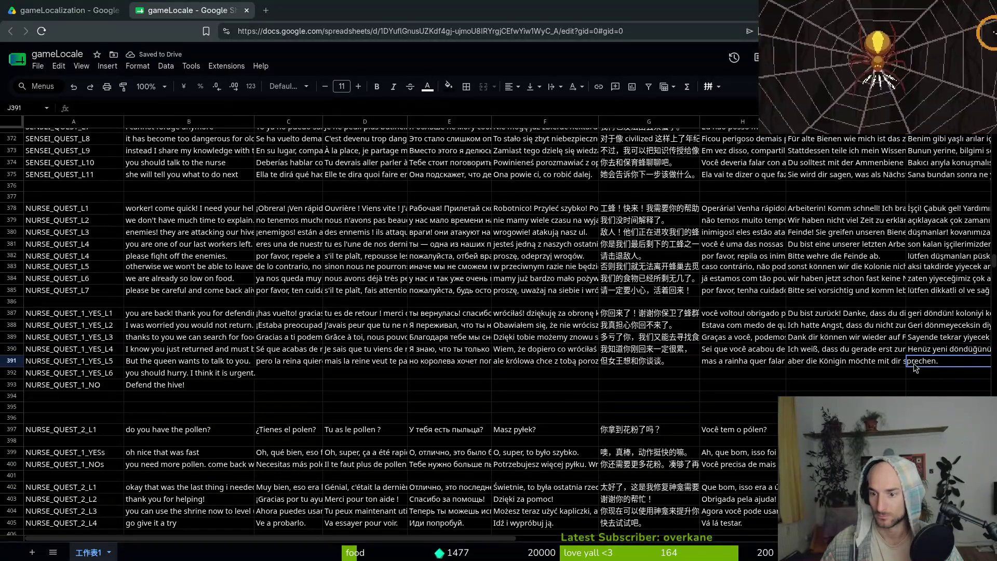
pyautogui.click(163, 375)
pyautogui.hotkey('ctrl', 'c')
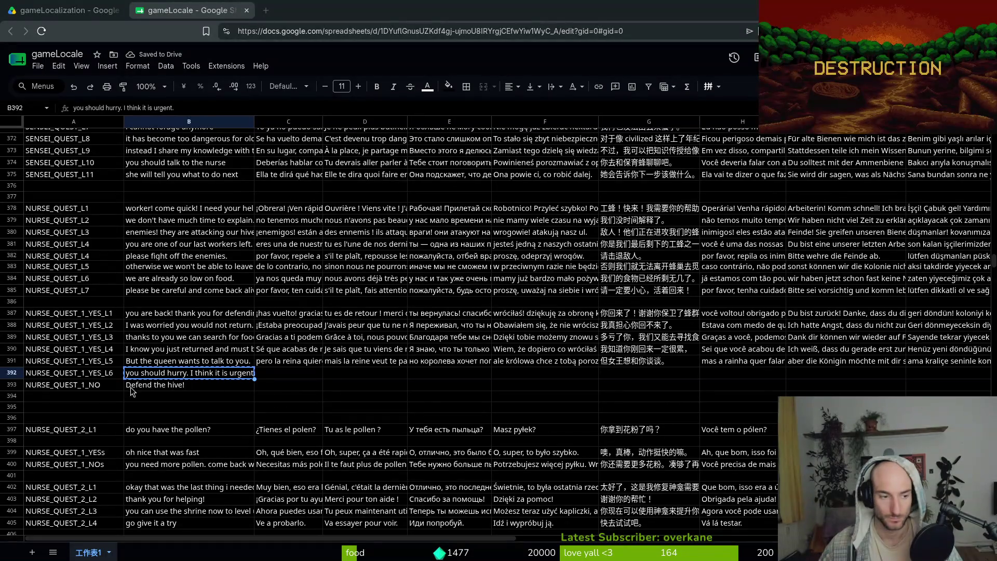
# - Insert an empty row below 392 and paste the Spanish, French and Russian translations into C392–E392
pyautogui.rightClick(18, 375)
pyautogui.click(46, 139)
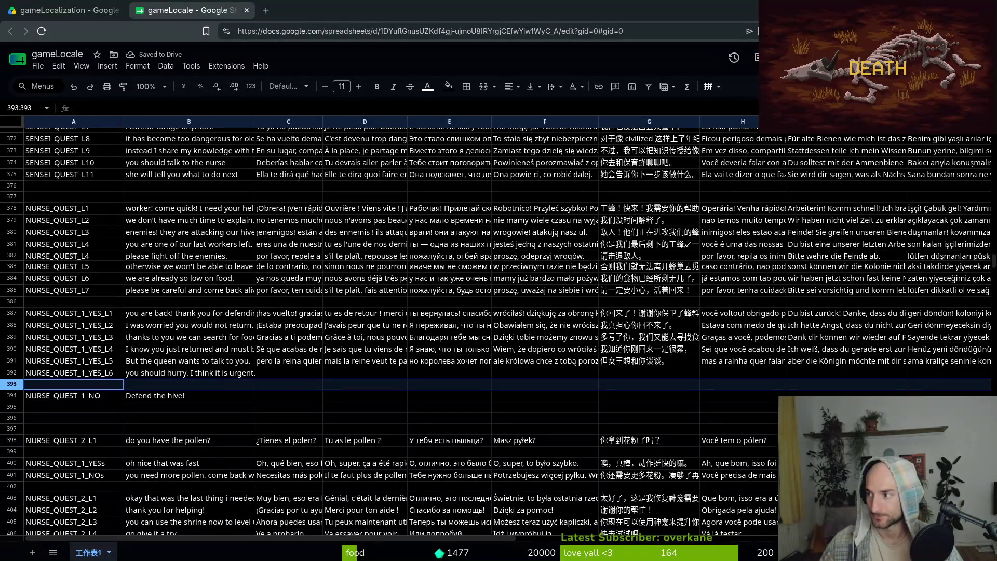
pyautogui.click(268, 372)
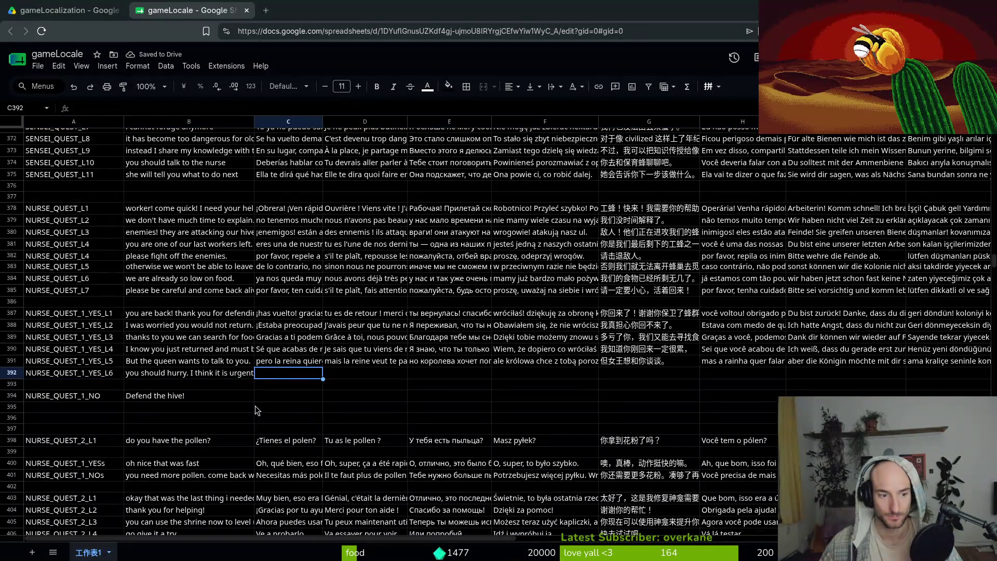
pyautogui.hotkey('ctrl', 'v')
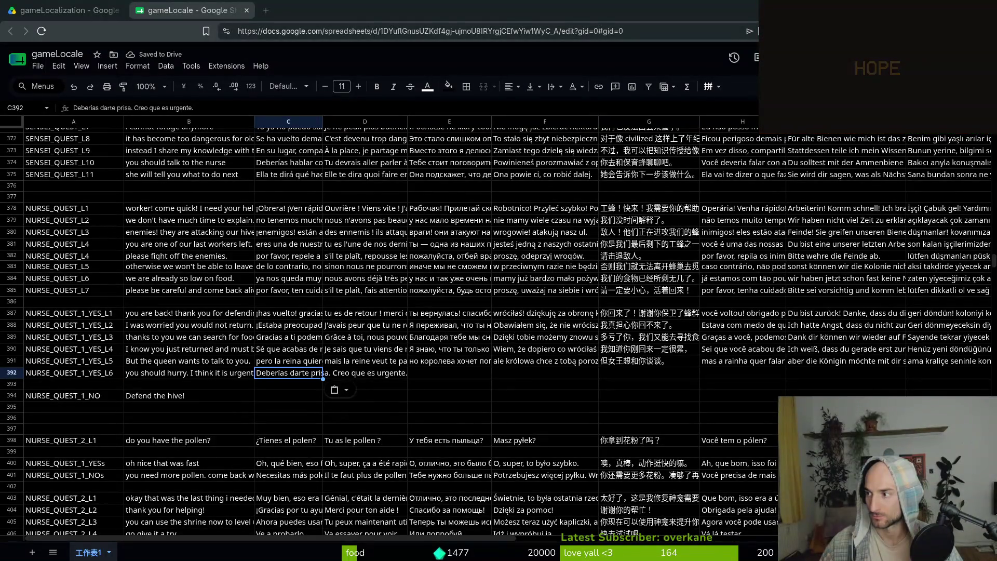
pyautogui.press('Right')
pyautogui.hotkey('ctrl', 'v')
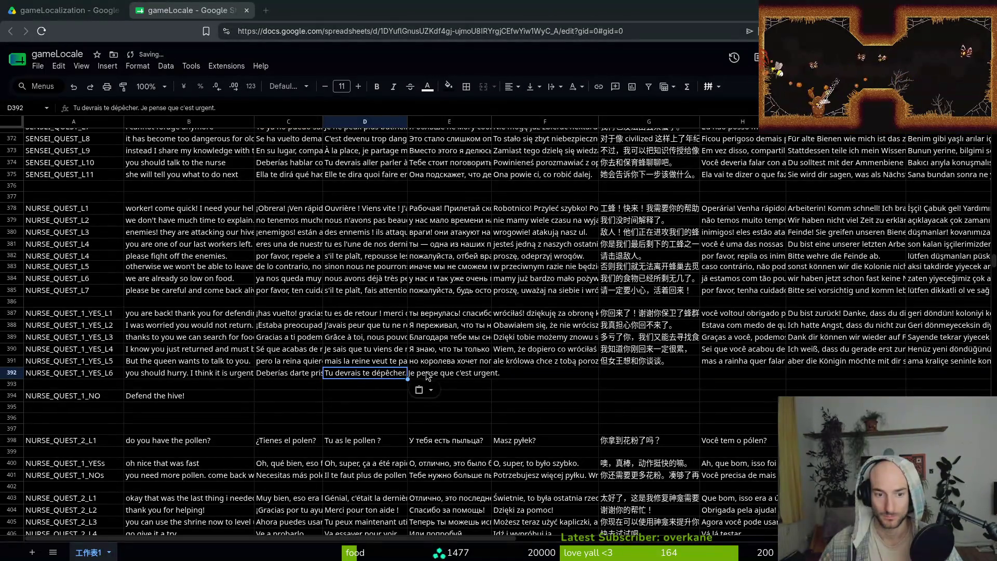
pyautogui.press('Right')
pyautogui.hotkey('ctrl', 'v')
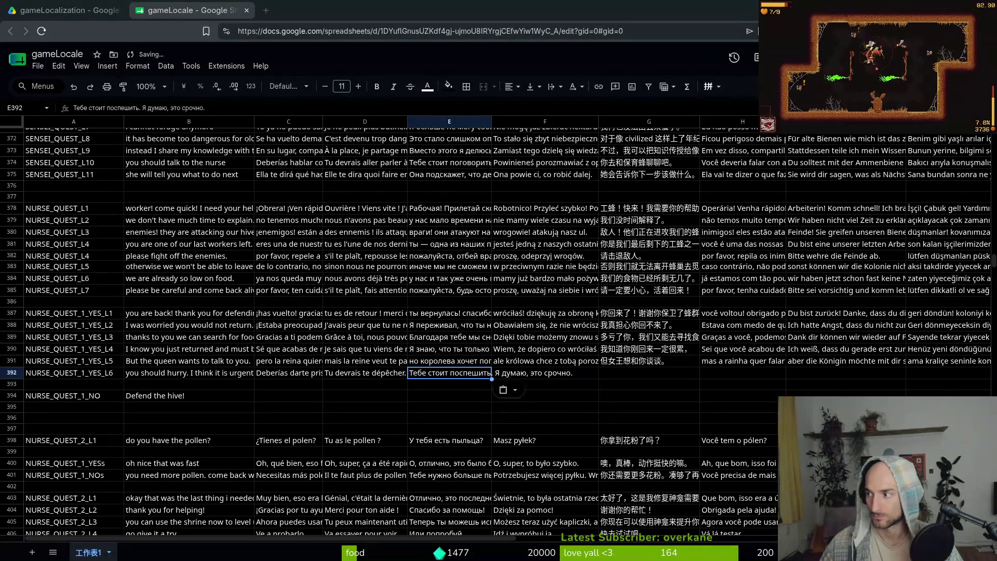
# - Paste the Polish, Chinese, Portuguese, German and Turkish translations into F392–J392
pyautogui.press('Right')
pyautogui.hotkey('ctrl', 'v')
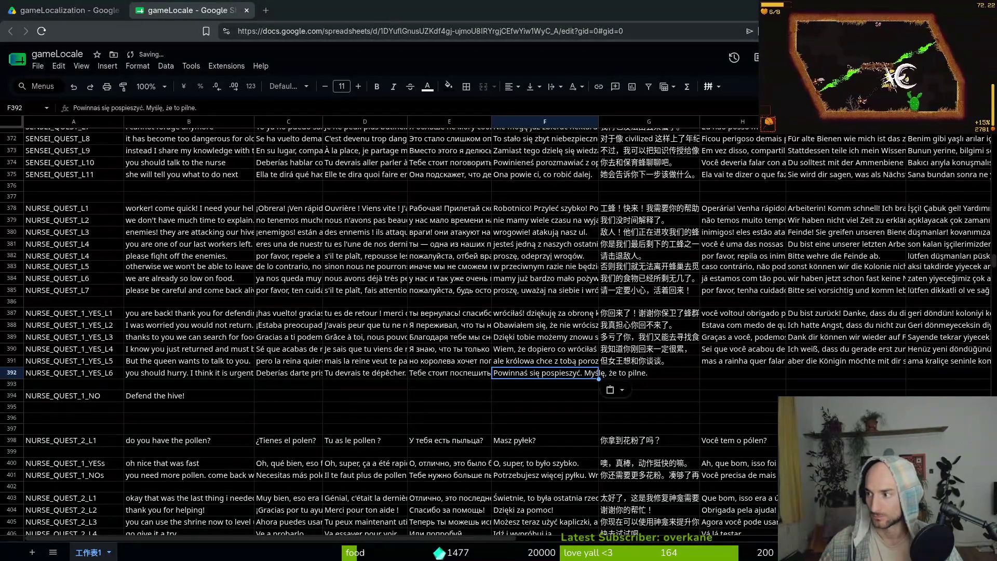
pyautogui.press('Right')
pyautogui.hotkey('ctrl', 'v')
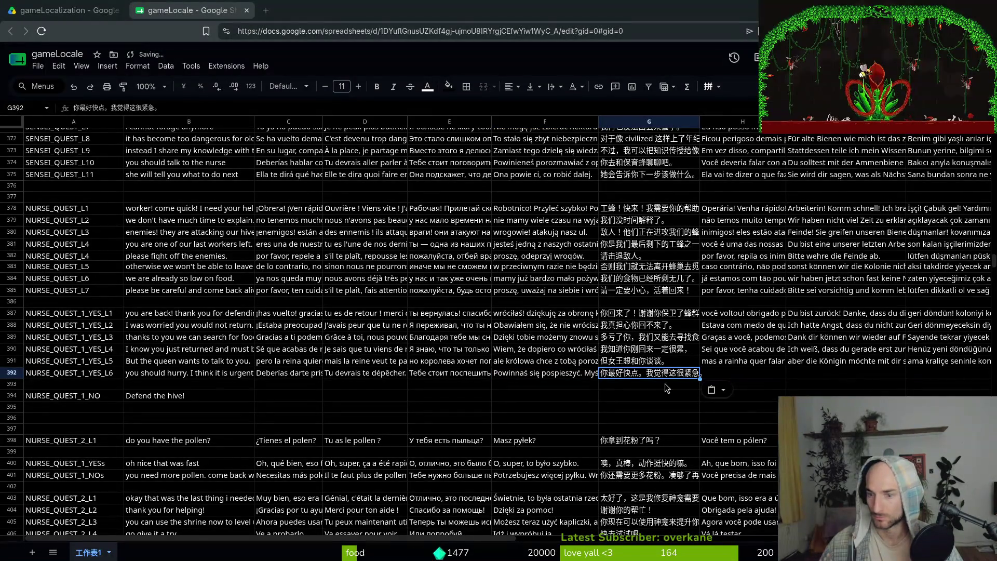
pyautogui.click(715, 365)
pyautogui.press('Down')
pyautogui.hotkey('ctrl', 'v')
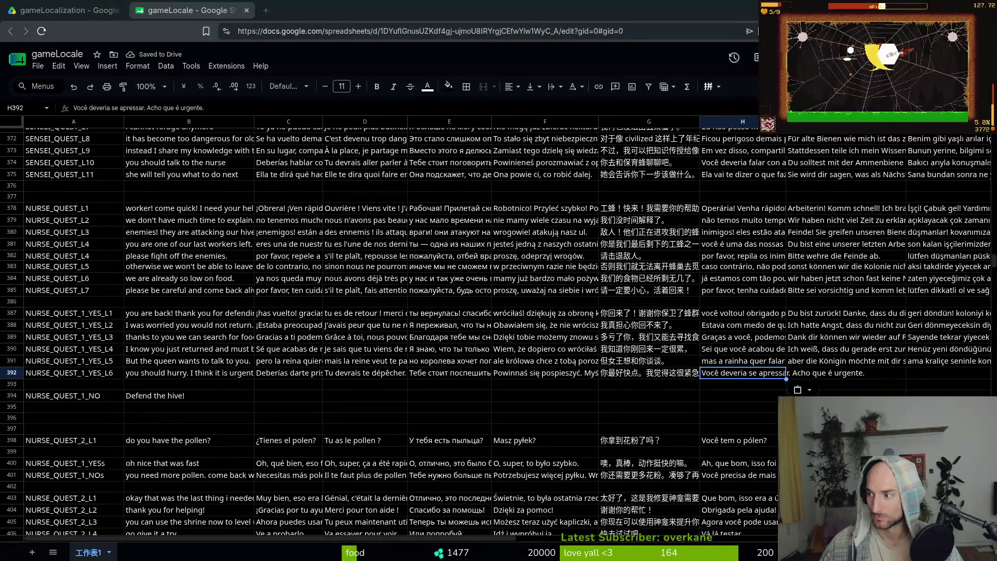
pyautogui.click(813, 377)
pyautogui.hotkey('ctrl', 'v')
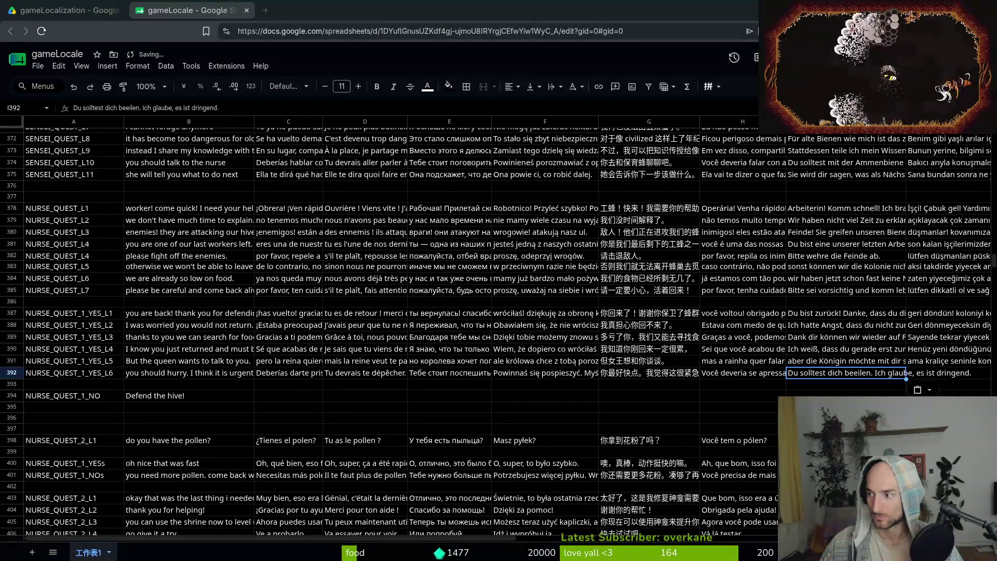
pyautogui.click(948, 373)
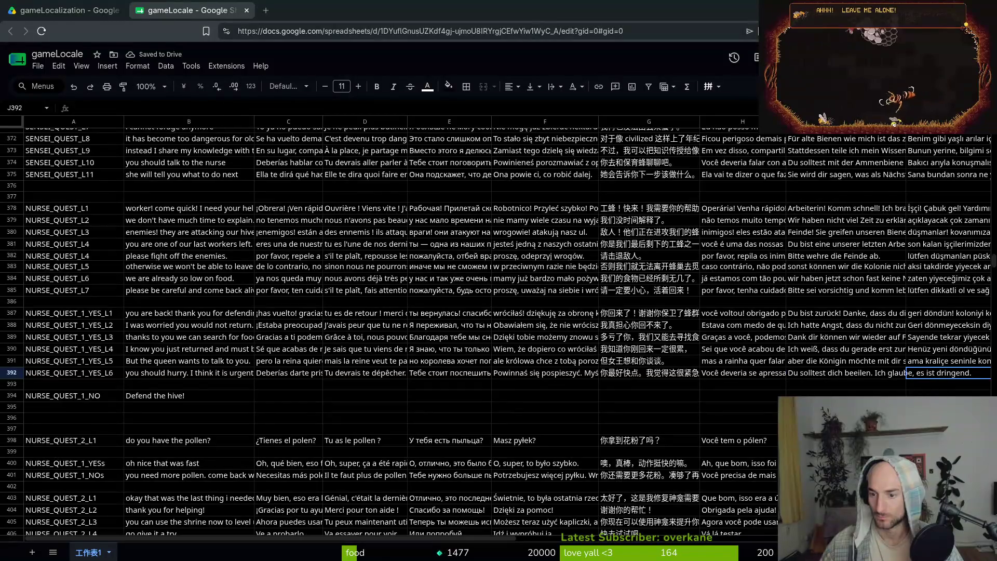
pyautogui.hotkey('ctrl', 'v')
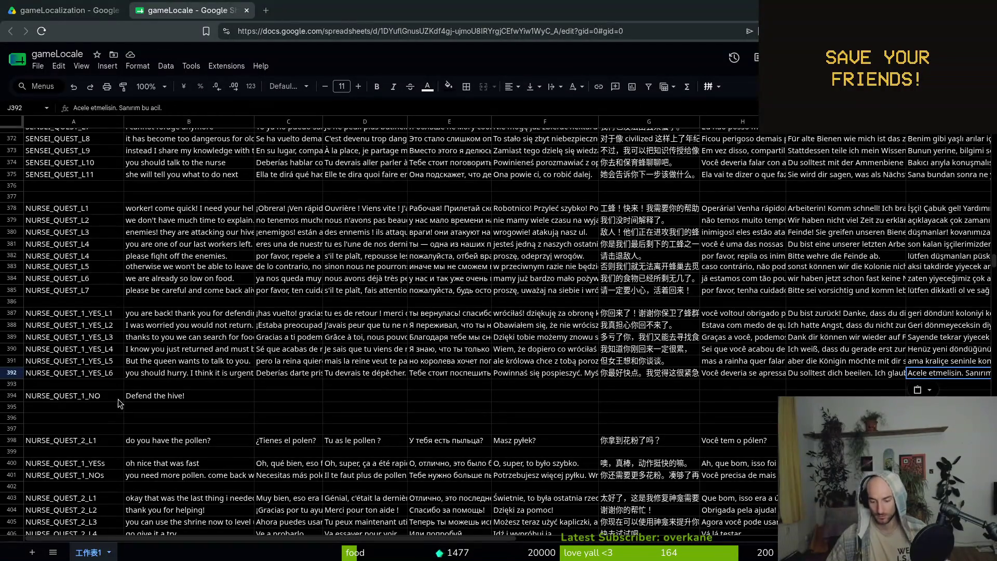
# - Paste the Spanish, French and Russian translations of "Defend the hive!" into C394–E394
pyautogui.click(171, 392)
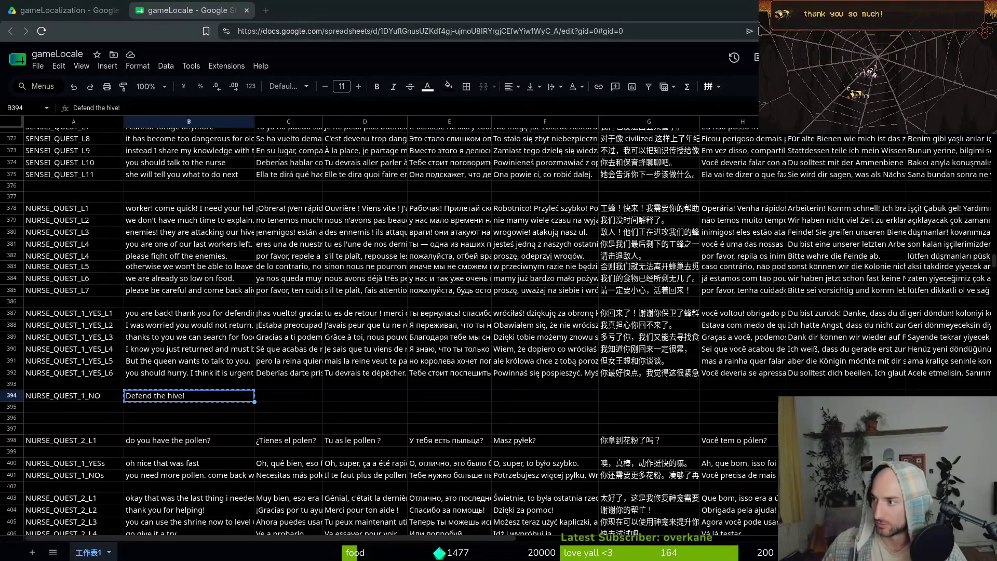
pyautogui.click(311, 395)
pyautogui.hotkey('ctrl', 'v')
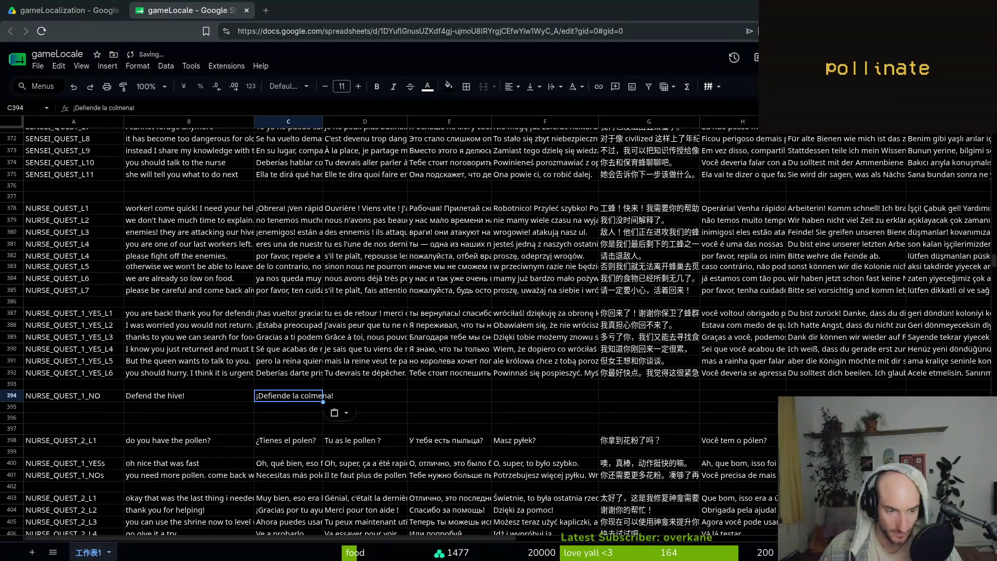
pyautogui.click(363, 396)
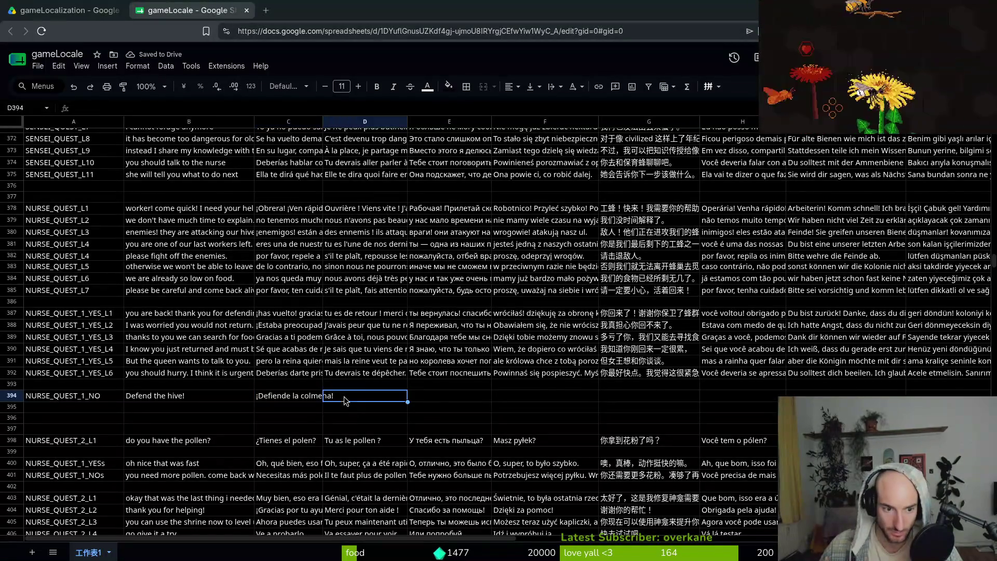
pyautogui.hotkey('ctrl', 'v')
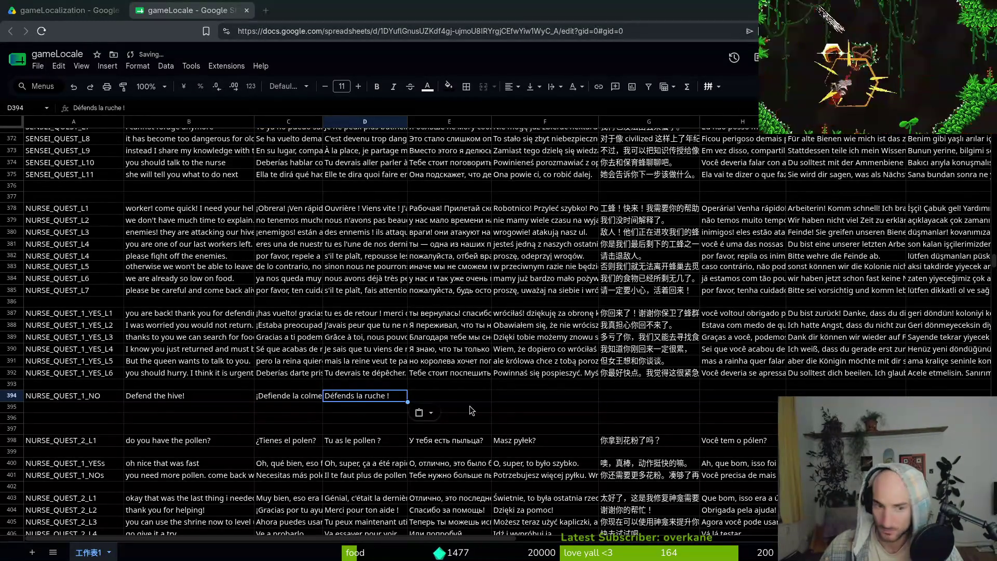
pyautogui.click(449, 395)
pyautogui.hotkey('ctrl', 'v')
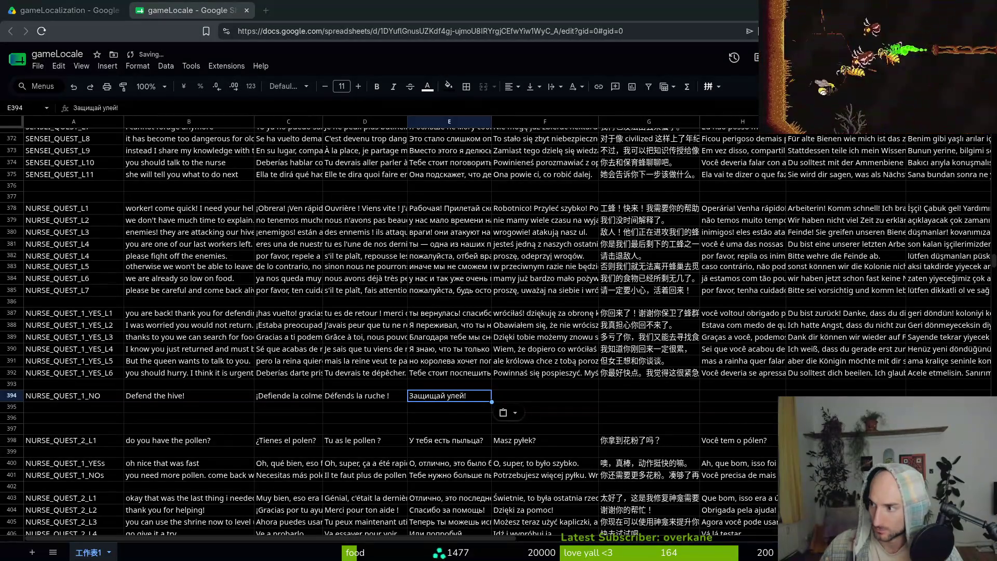
# - Fill F394–J394 with "Broń ula!", "保卫蜂巢！", "Defenda a colmeia!", "Verteidige den Stock!", "Kovanı koru!"
pyautogui.click(545, 396)
pyautogui.hotkey('ctrl', 'v')
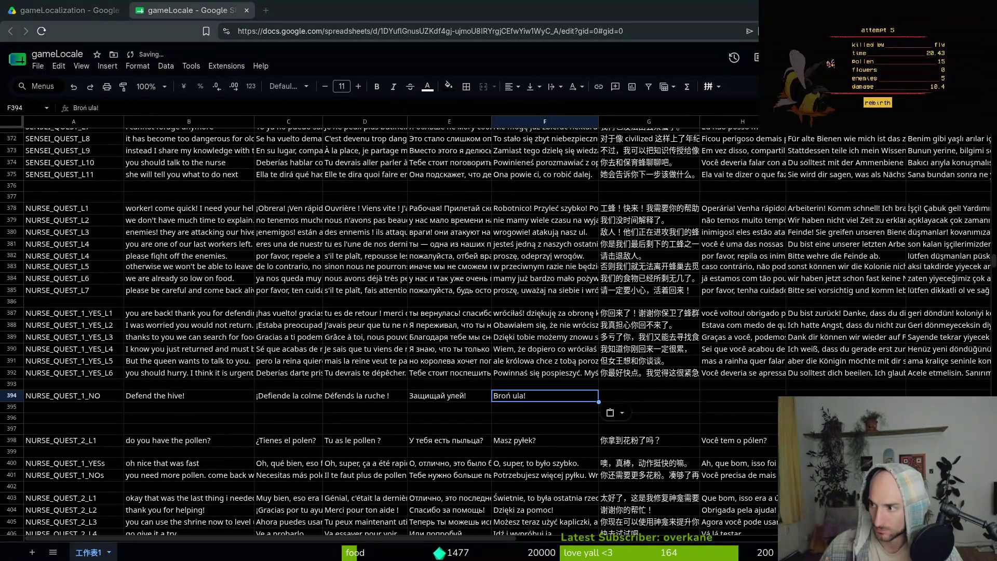
pyautogui.moveTo(624, 384); pyautogui.dragTo(623, 395)
pyautogui.click(632, 395)
pyautogui.hotkey('ctrl', 'v')
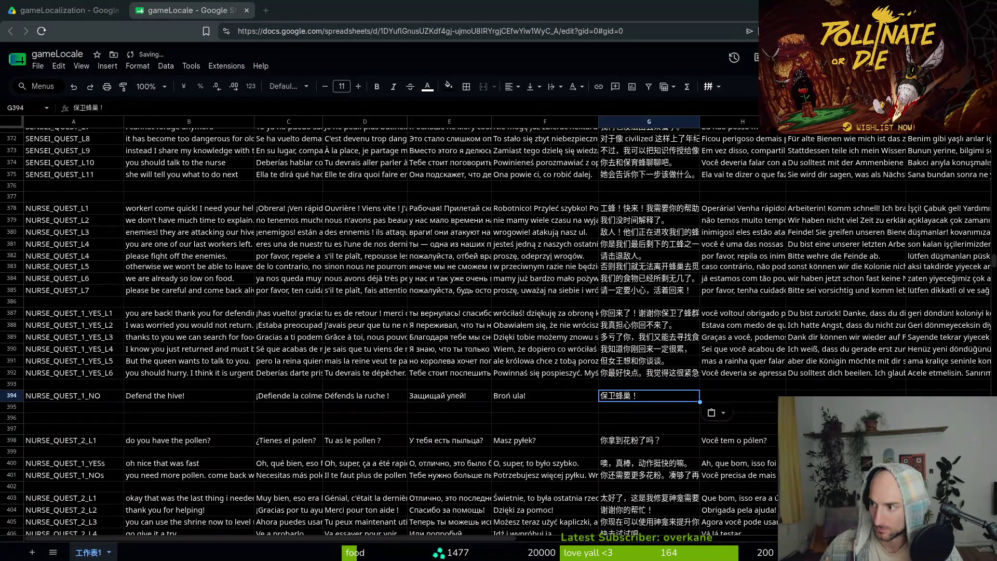
pyautogui.click(710, 397)
pyautogui.hotkey('ctrl', 'v')
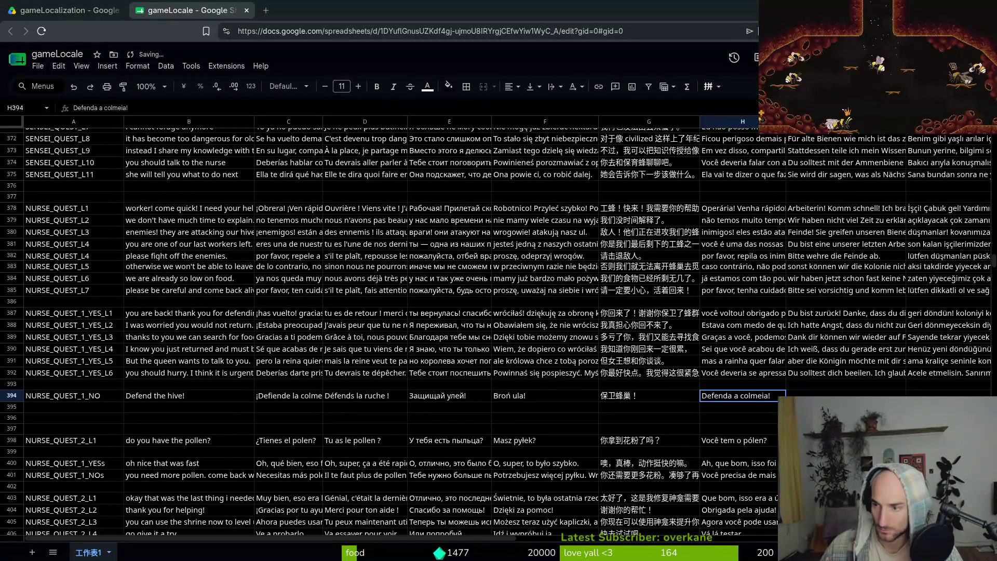
pyautogui.click(830, 396)
pyautogui.write('Verteidige den Stock!')
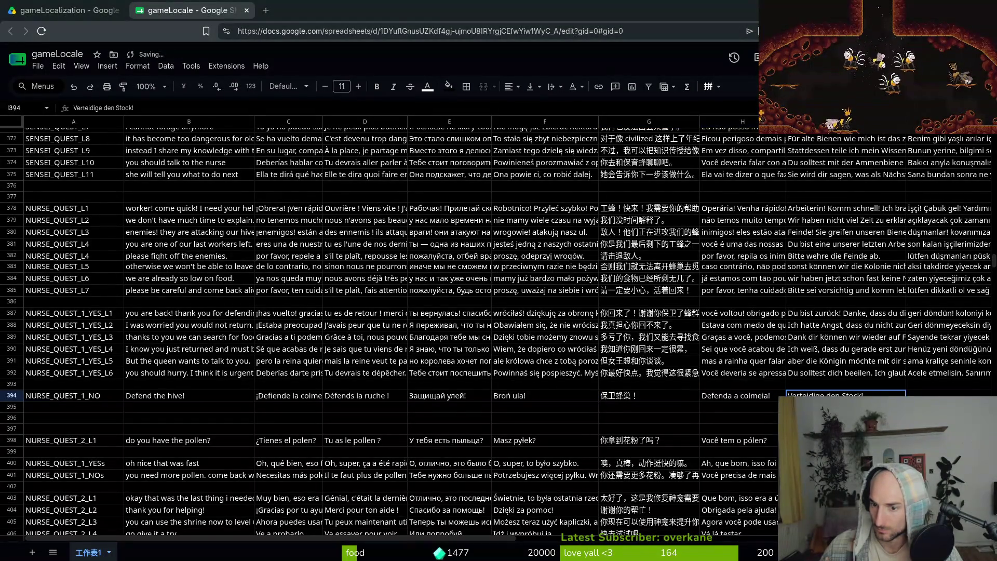
pyautogui.click(936, 395)
pyautogui.write('Kovanı koru!')
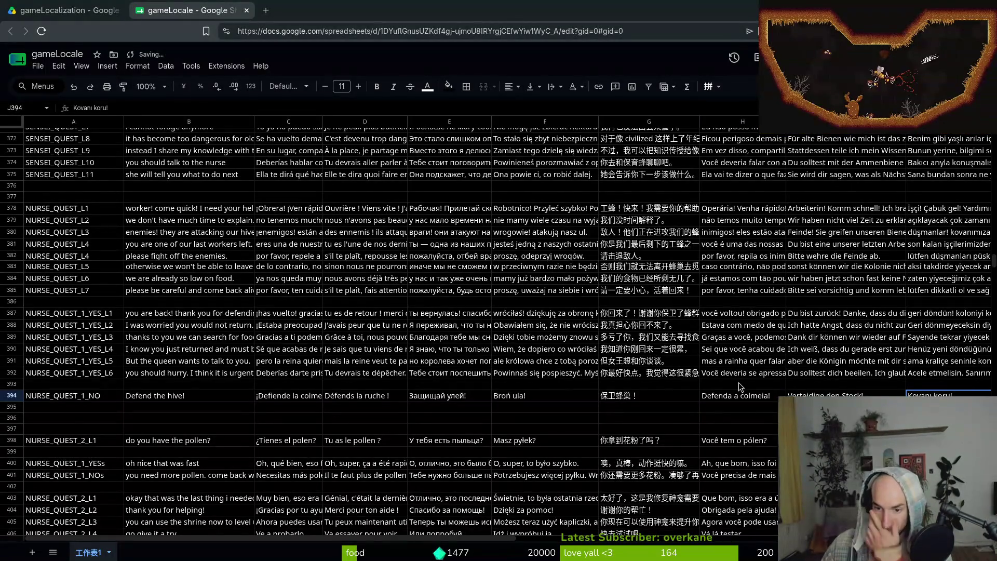
pyautogui.click(112, 401)
pyautogui.scroll(-3, 160, 428)
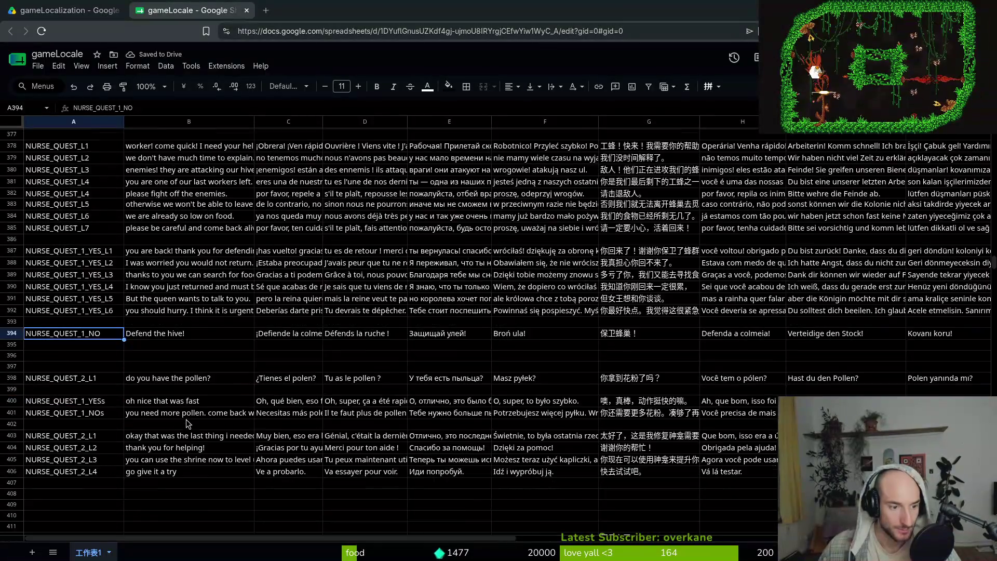
pyautogui.scroll(-2, 160, 325)
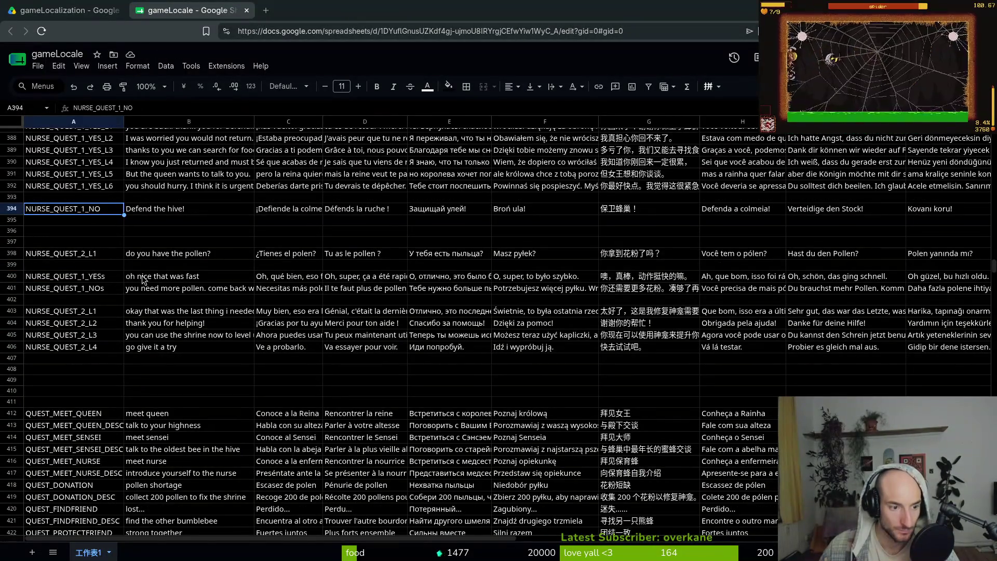
pyautogui.click(138, 259)
pyautogui.hotkey('shift', 'Down')
pyautogui.hotkey('shift', 'Down')
pyautogui.hotkey('shift', 'Down')
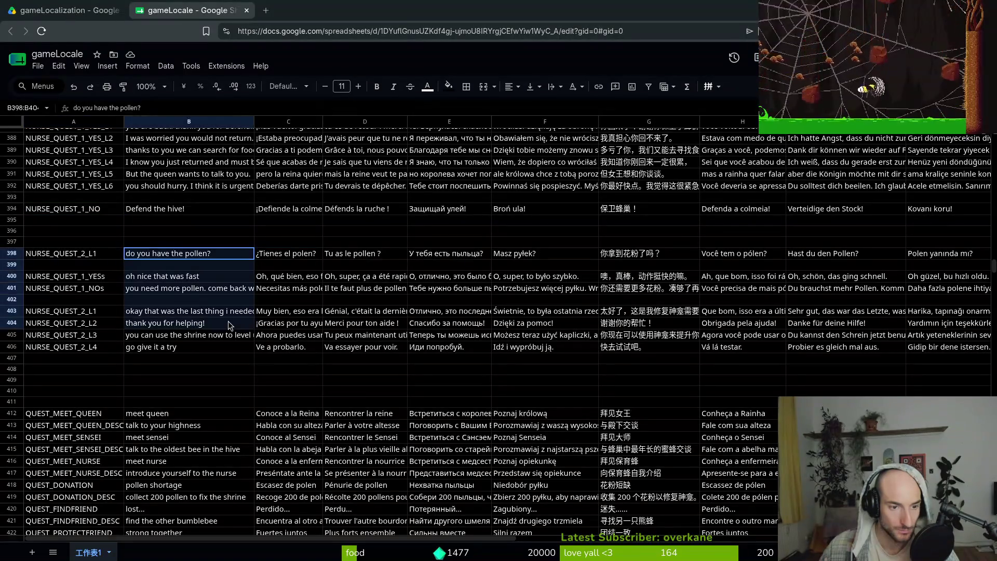
pyautogui.moveTo(138, 258)
pyautogui.mouseDown()
pyautogui.moveTo(166, 363)
pyautogui.moveTo(259, 395)
pyautogui.moveTo(620, 417)
pyautogui.mouseUp()
pyautogui.scroll(-5, 155, 338)
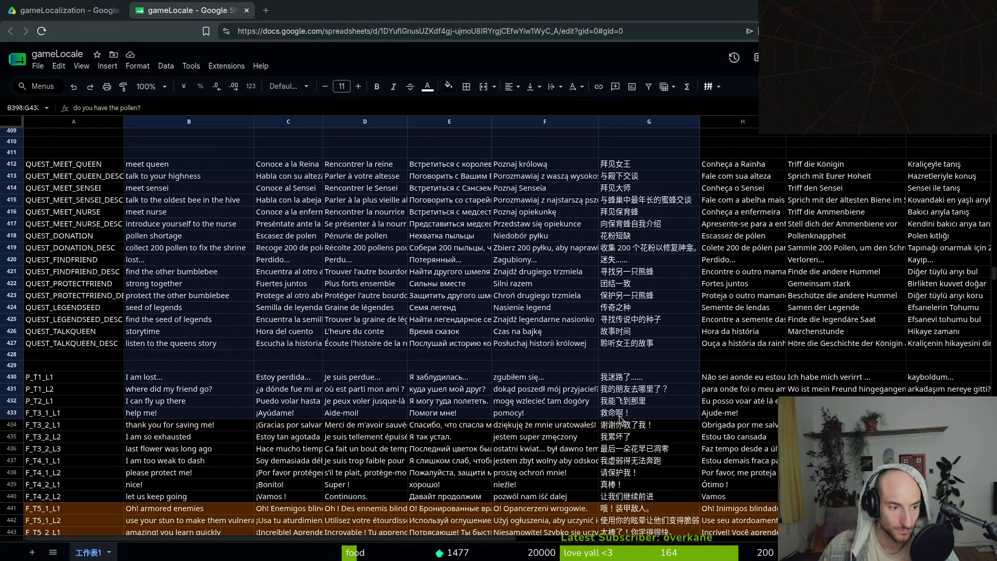
pyautogui.scroll(4, 83, 213)
pyautogui.moveTo(56, 191)
pyautogui.mouseDown()
pyautogui.moveTo(291, 519)
pyautogui.moveTo(290, 312)
pyautogui.moveTo(913, 436)
pyautogui.mouseUp()
pyautogui.scroll(-6, 290, 519)
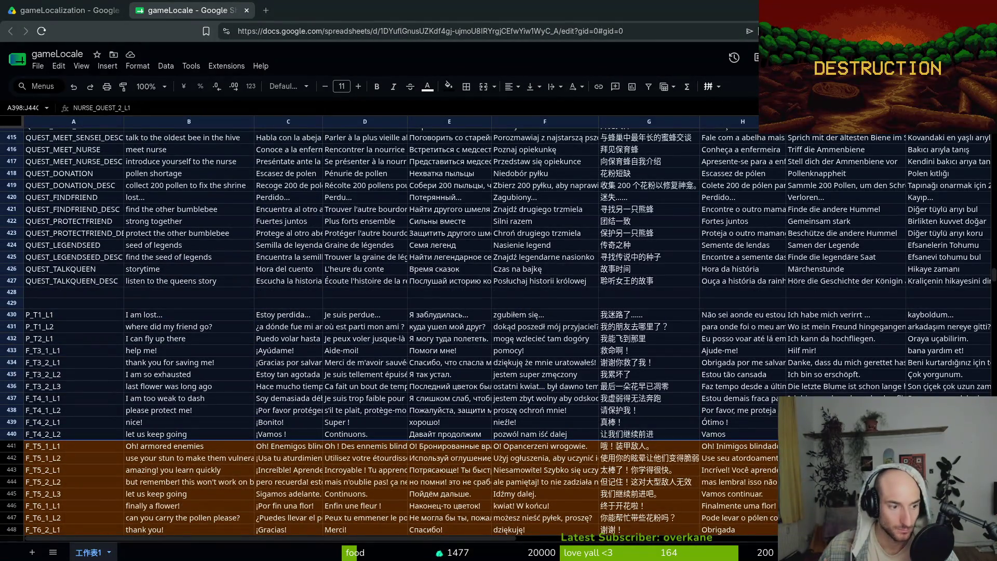
pyautogui.moveTo(67, 284)
pyautogui.mouseDown()
pyautogui.moveTo(193, 263)
pyautogui.moveTo(350, 199)
pyautogui.moveTo(350, 134)
pyautogui.mouseUp()
pyautogui.scroll(5, 129, 270)
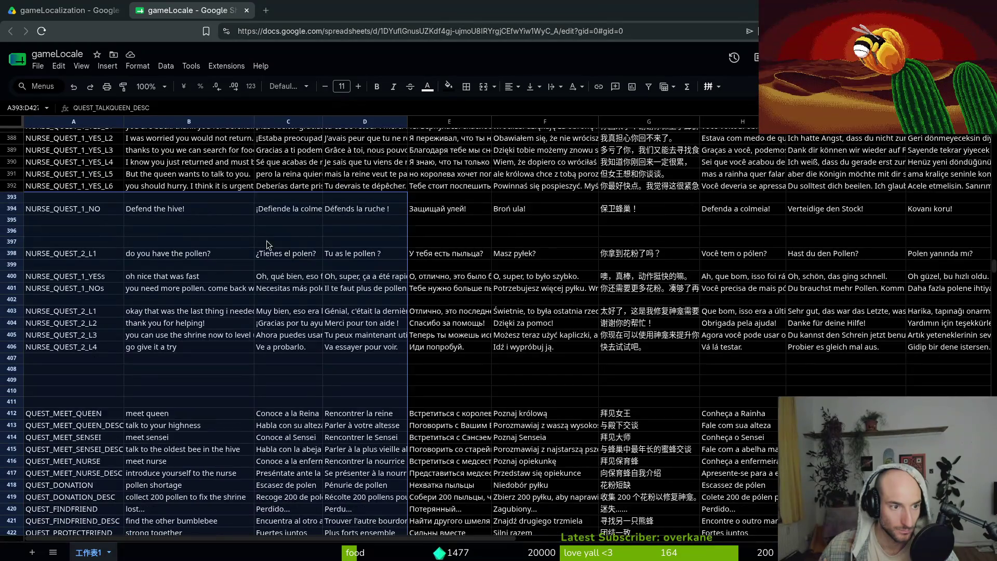
pyautogui.scroll(5, 149, 260)
pyautogui.click(88, 384)
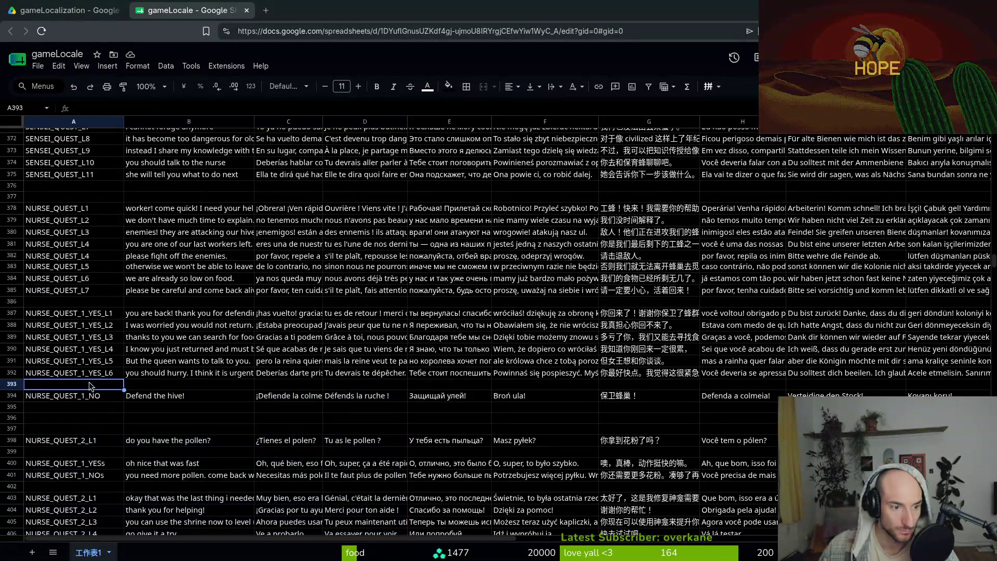
pyautogui.moveTo(35, 444)
pyautogui.mouseDown()
pyautogui.moveTo(218, 467)
pyautogui.moveTo(205, 331)
pyautogui.moveTo(304, 376)
pyautogui.moveTo(846, 478)
pyautogui.moveTo(935, 477)
pyautogui.mouseUp()
pyautogui.scroll(-6, 210, 415)
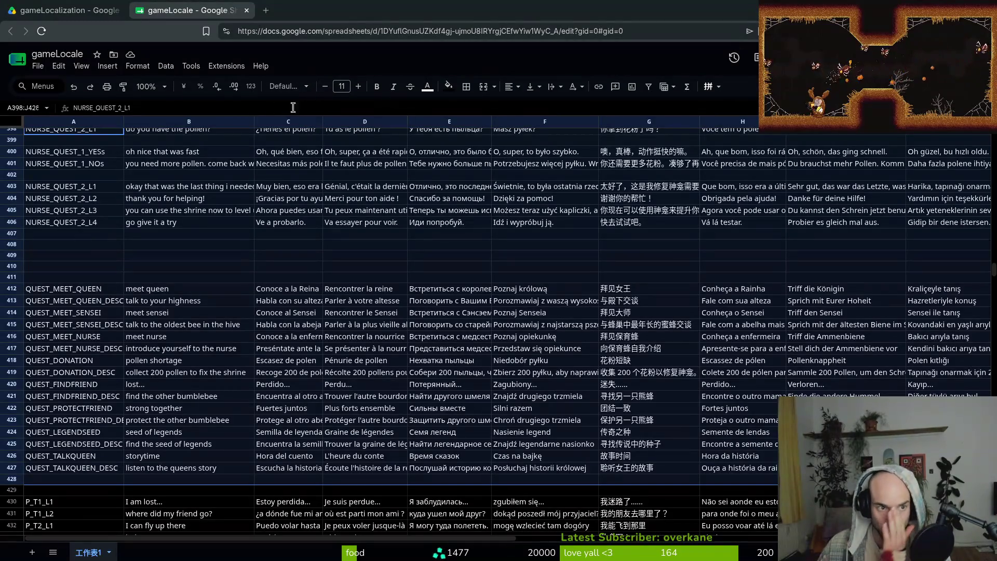
# - Fill A398:J428 brown-orange from the toolbar fill colour
pyautogui.click(448, 86)
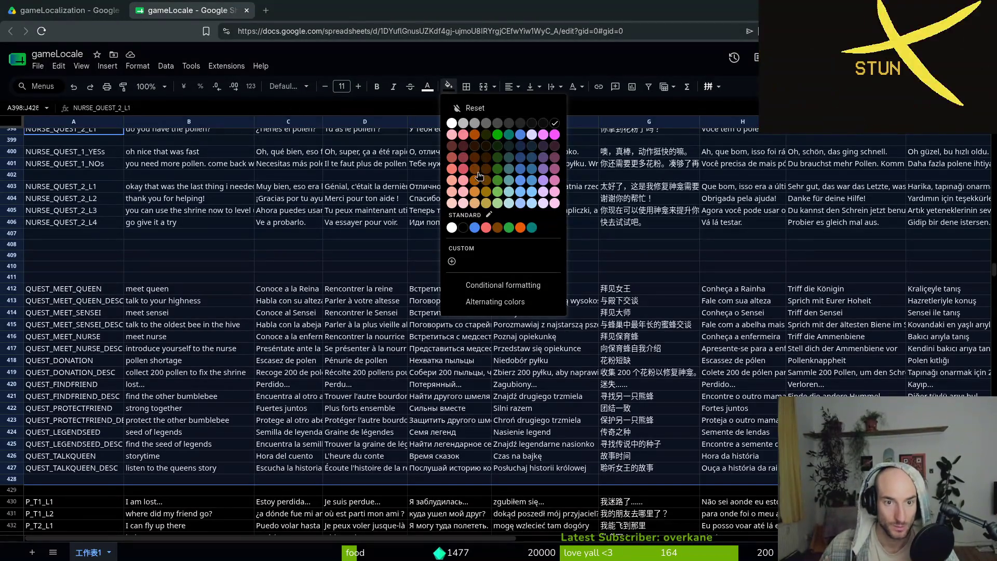
pyautogui.click(475, 165)
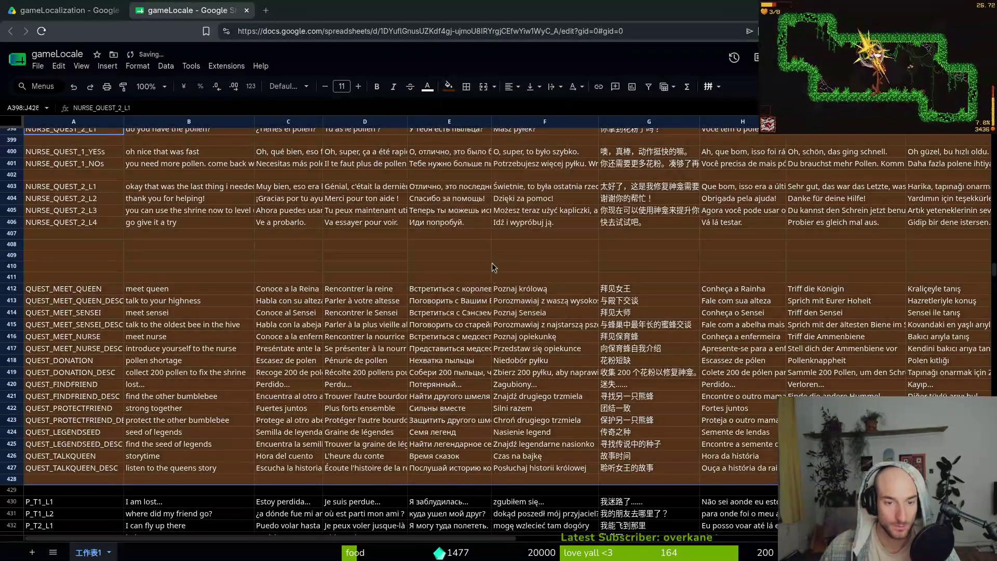
pyautogui.click(483, 302)
# - Reset the fill on blank rows 407–411
pyautogui.moveTo(13, 234)
pyautogui.mouseDown()
pyautogui.moveTo(78, 270)
pyautogui.moveTo(131, 283)
pyautogui.mouseUp()
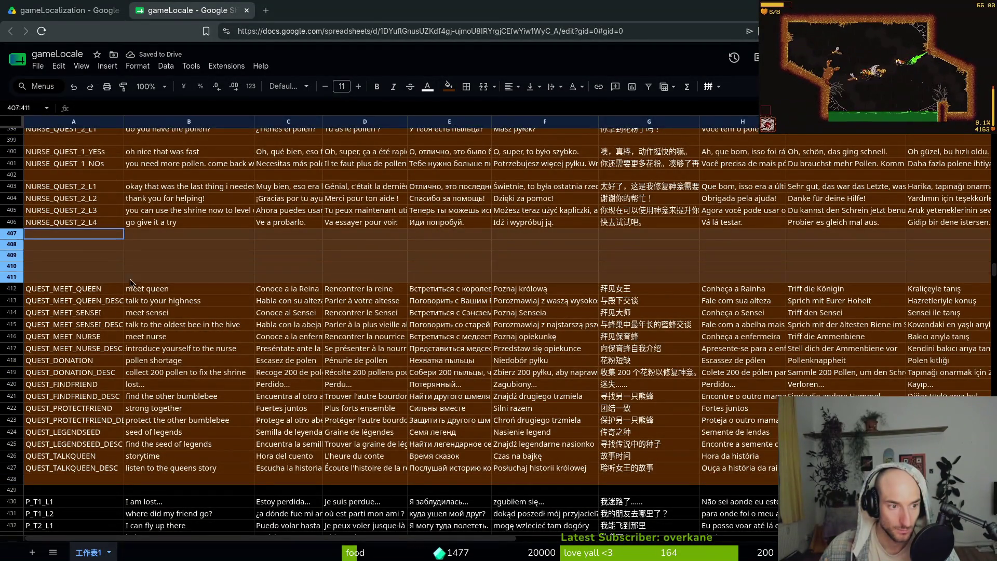
pyautogui.click(449, 87)
pyautogui.click(463, 102)
pyautogui.click(244, 266)
# - Reset the fill on blank separator rows 399 and 402
pyautogui.scroll(3, 266, 287)
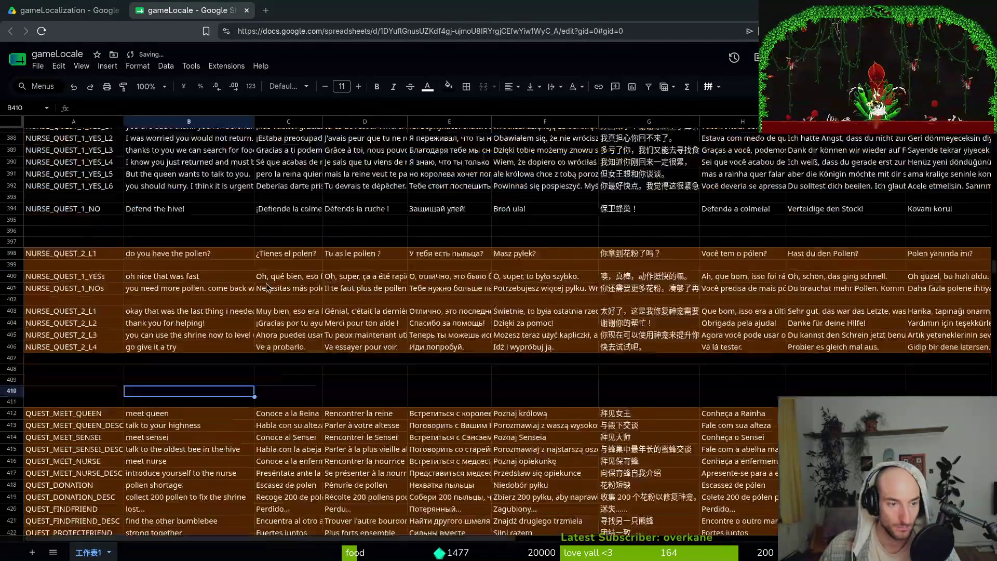
pyautogui.scroll(3, 267, 287)
pyautogui.click(12, 389)
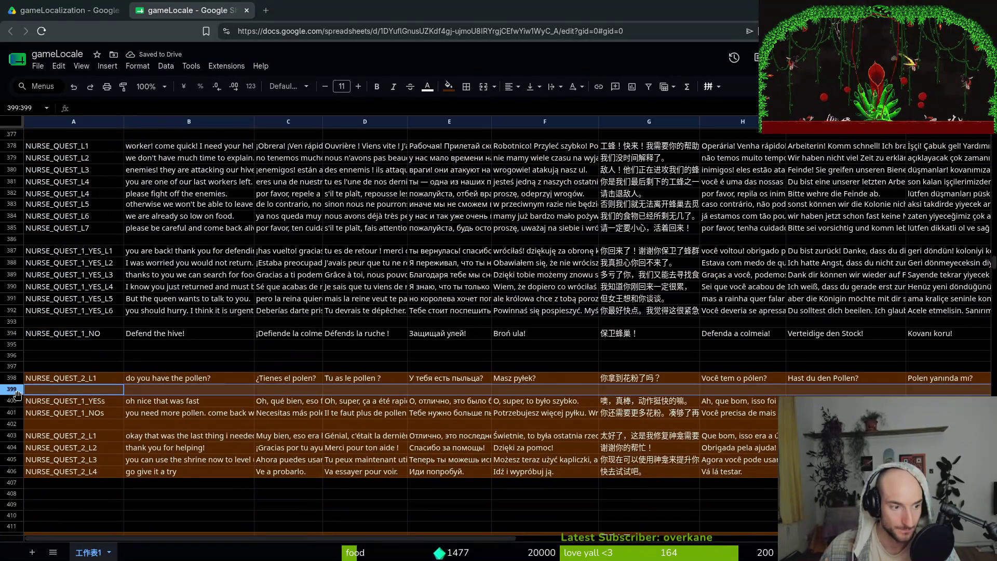
pyautogui.click(13, 424)
pyautogui.click(462, 88)
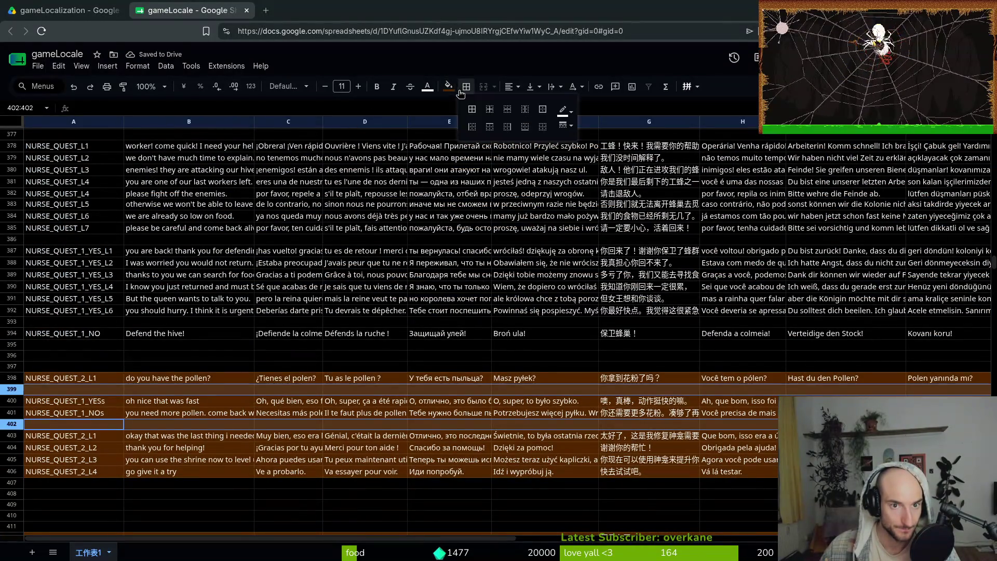
pyautogui.click(448, 86)
pyautogui.click(467, 102)
pyautogui.click(198, 333)
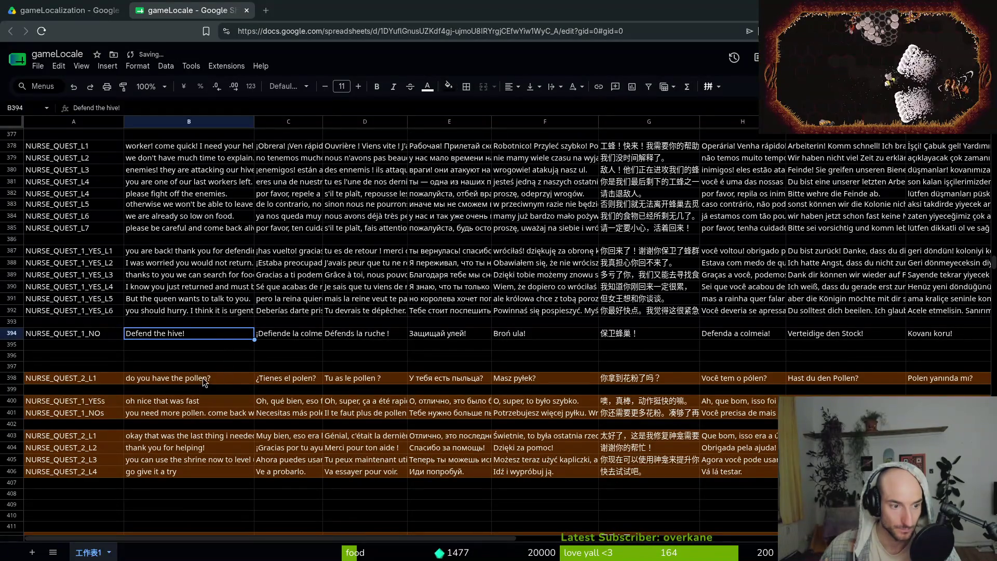
pyautogui.click(200, 355)
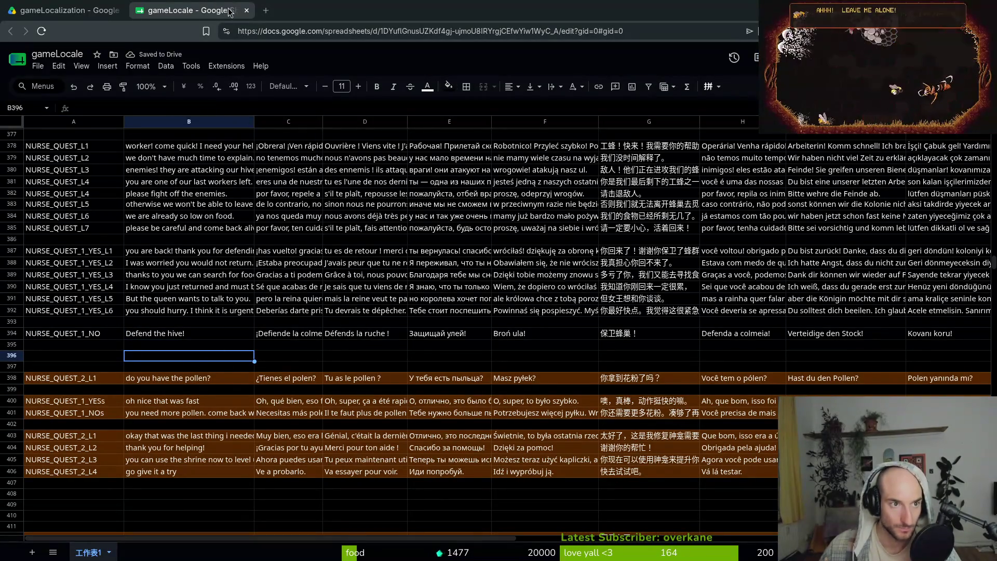
# - Close the sheet and Drive tabs, then open pollinate or die's Work items from gitlab.com/fiehra
pyautogui.click(246, 11)
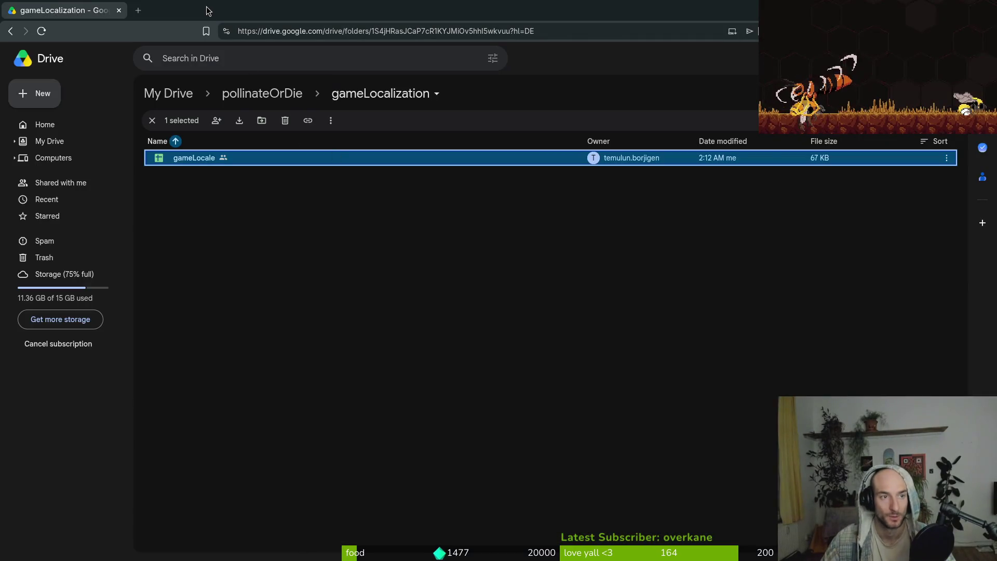
pyautogui.hotkey('ctrl', 't')
pyautogui.write('gi')
pyautogui.press('Return')
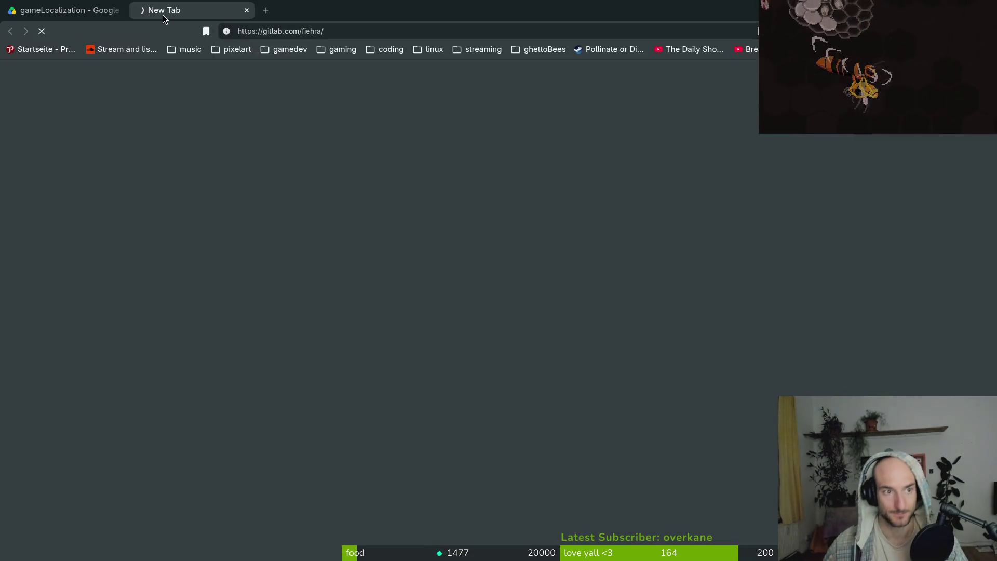
pyautogui.click(119, 10)
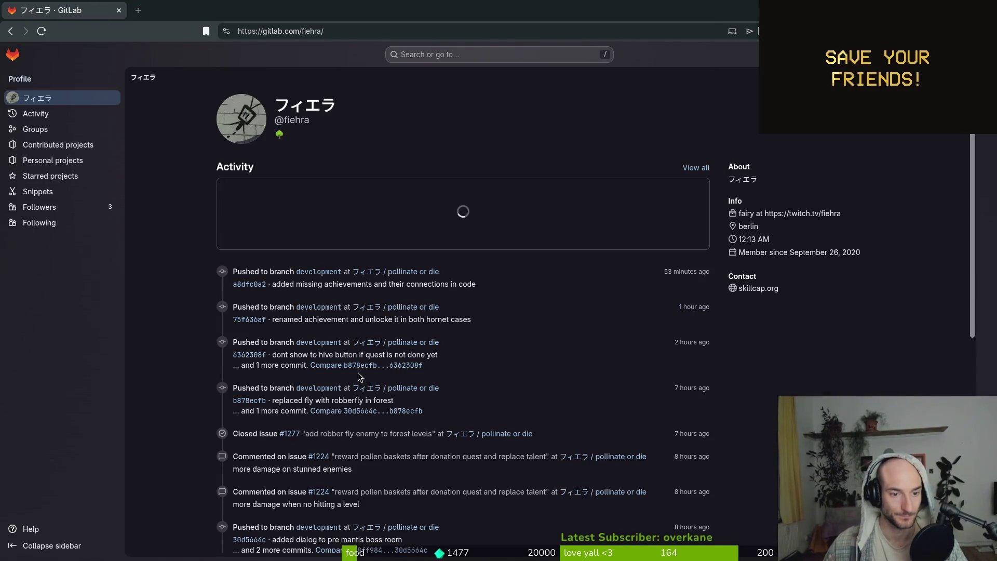
pyautogui.click(416, 276)
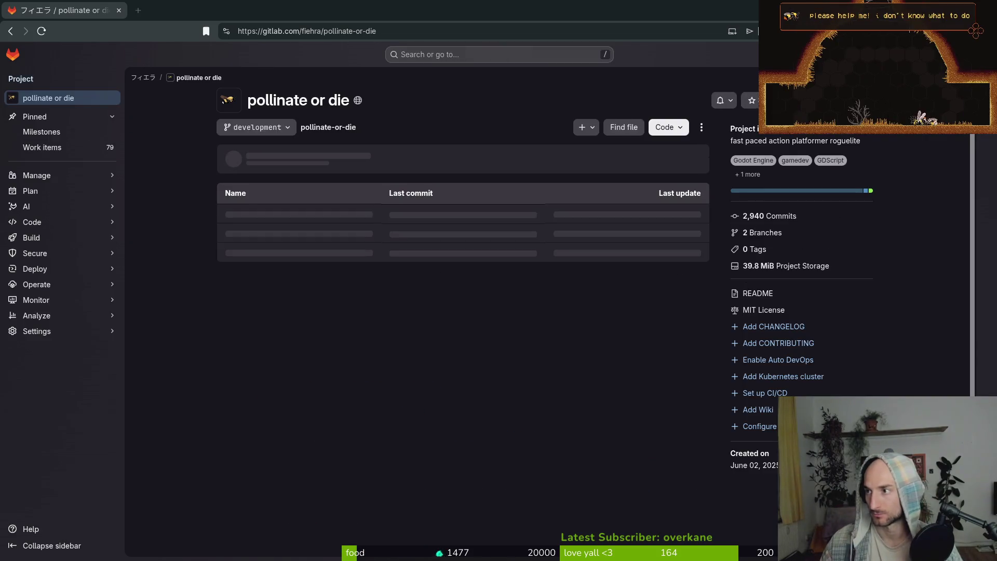
pyautogui.click(62, 148)
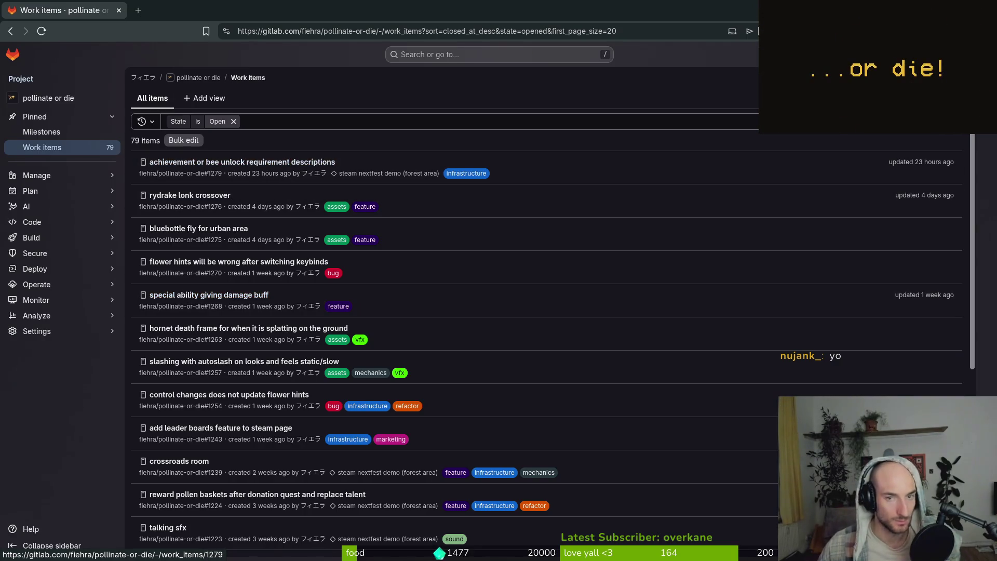
# - Create issue 'update questlines and translations' labelled infrastructure and refactor
pyautogui.click(932, 98)
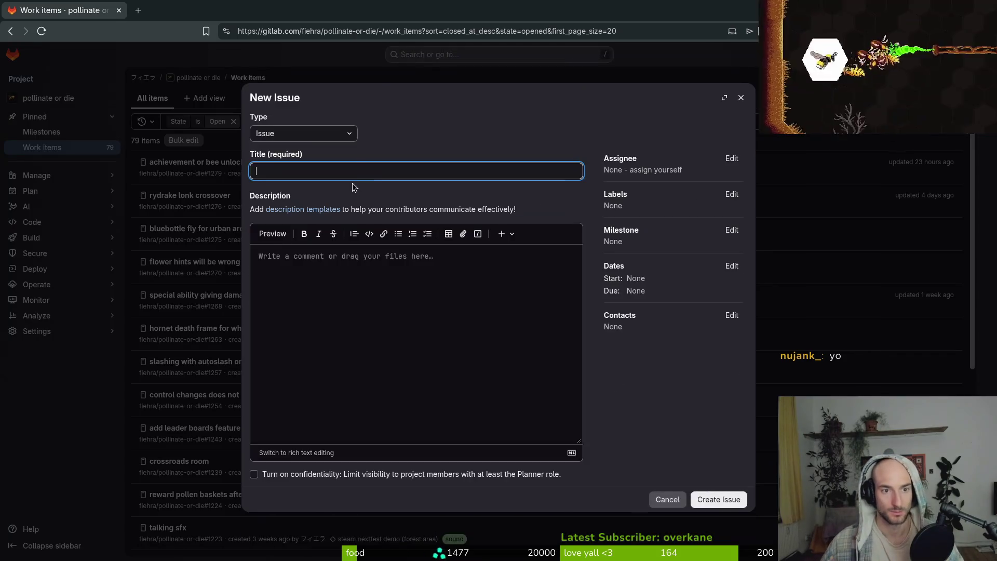
pyautogui.write('update ')
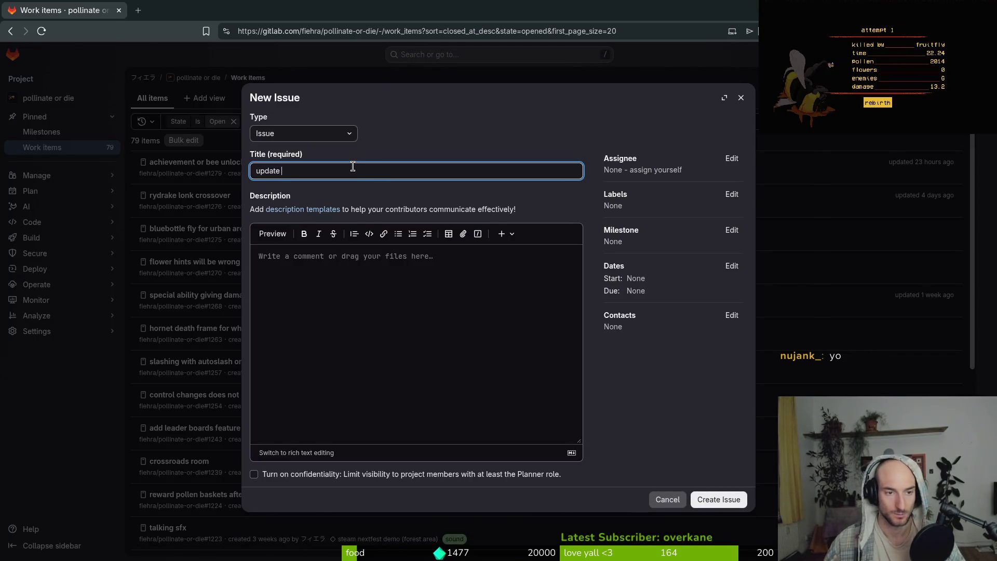
pyautogui.write('translations and ')
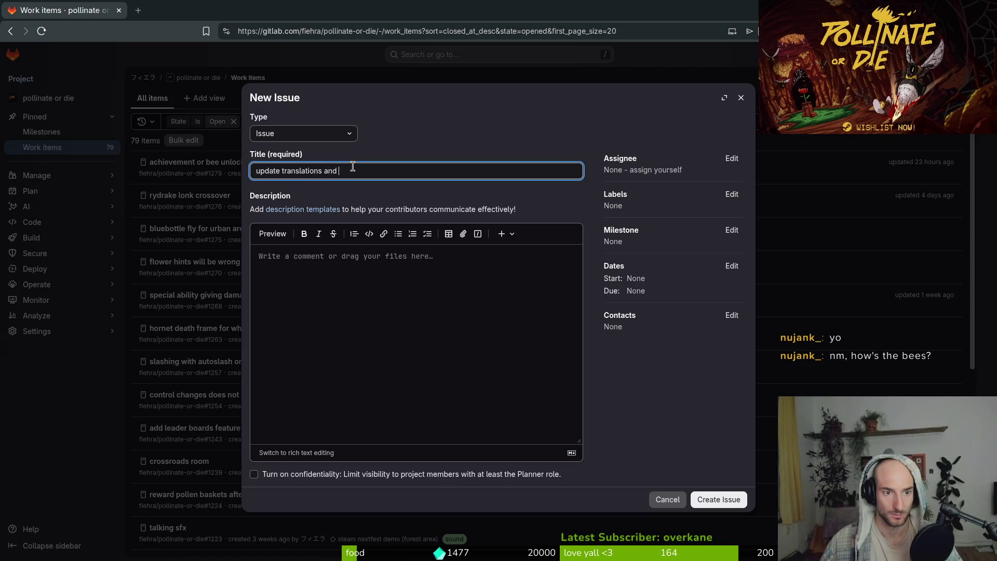
pyautogui.write('update')
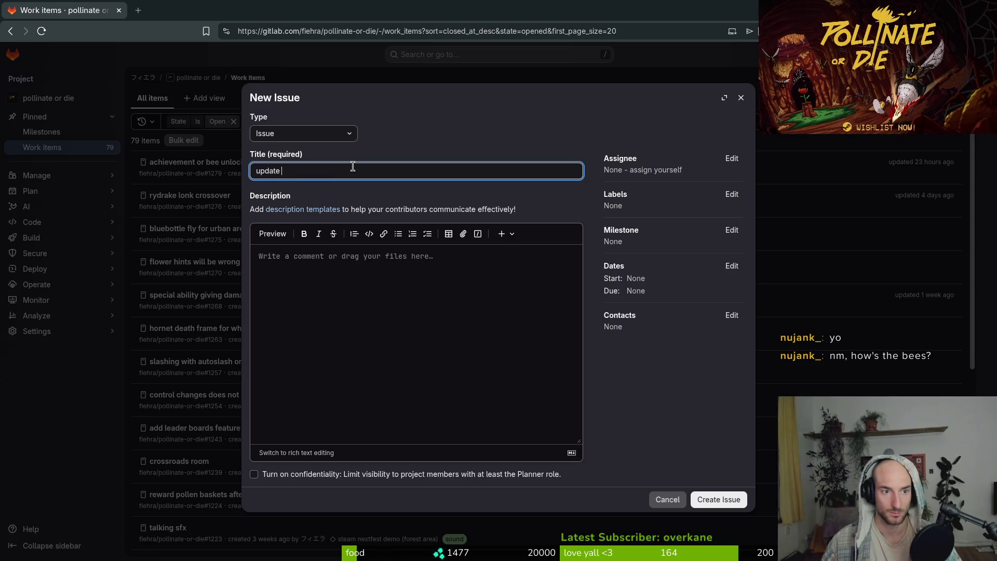
pyautogui.write('and translations')
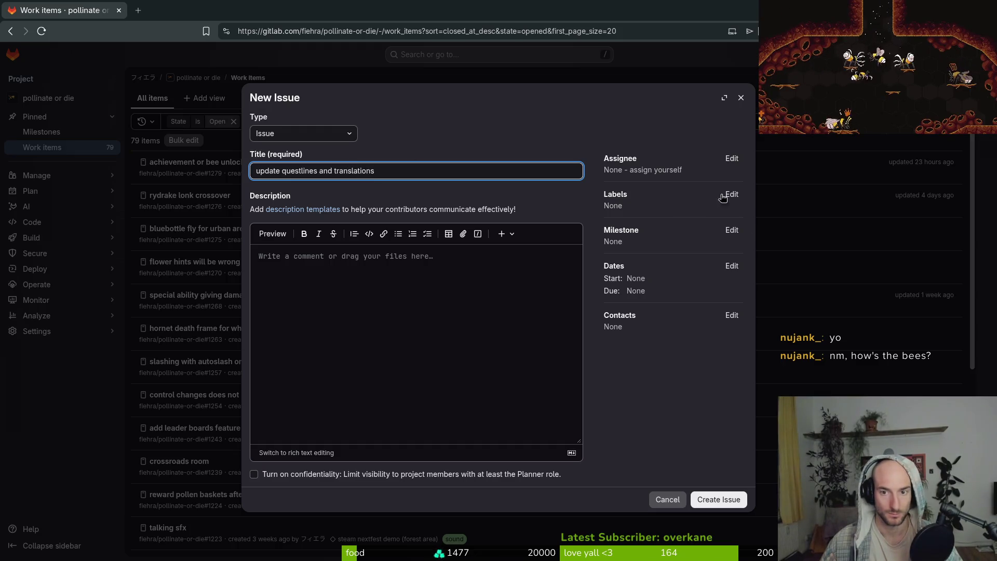
pyautogui.click(722, 197)
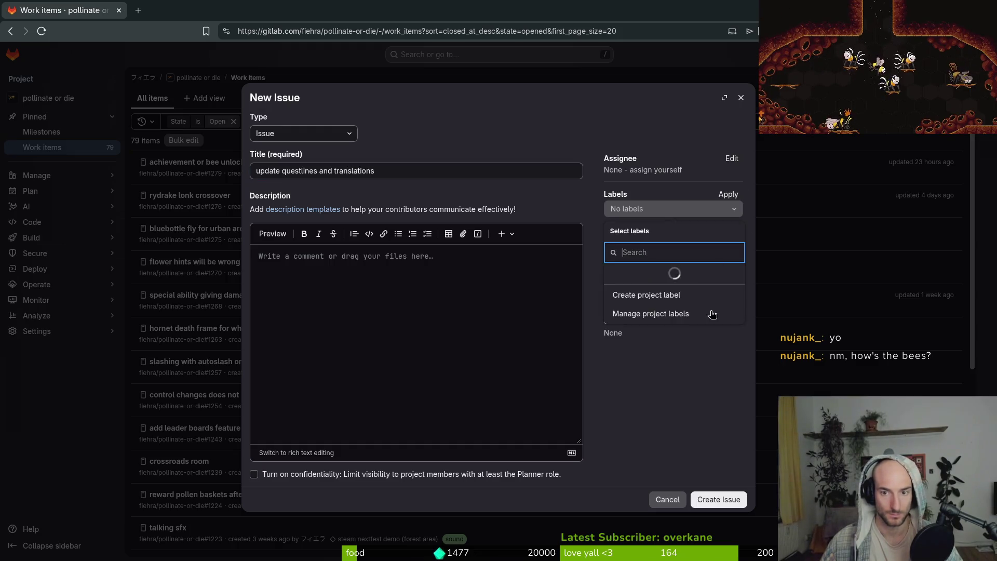
pyautogui.click(674, 327)
pyautogui.scroll(-2, 674, 325)
pyautogui.click(674, 318)
pyautogui.click(676, 389)
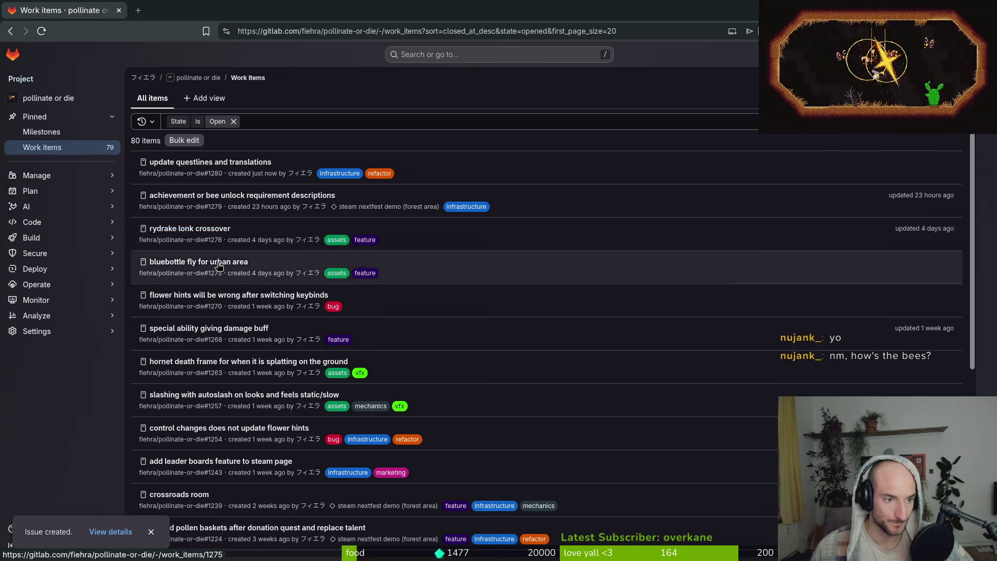
# - Open 'crossroads room' issue #1239 in a new tab, close it, and return to Work items
pyautogui.scroll(-2, 301, 312)
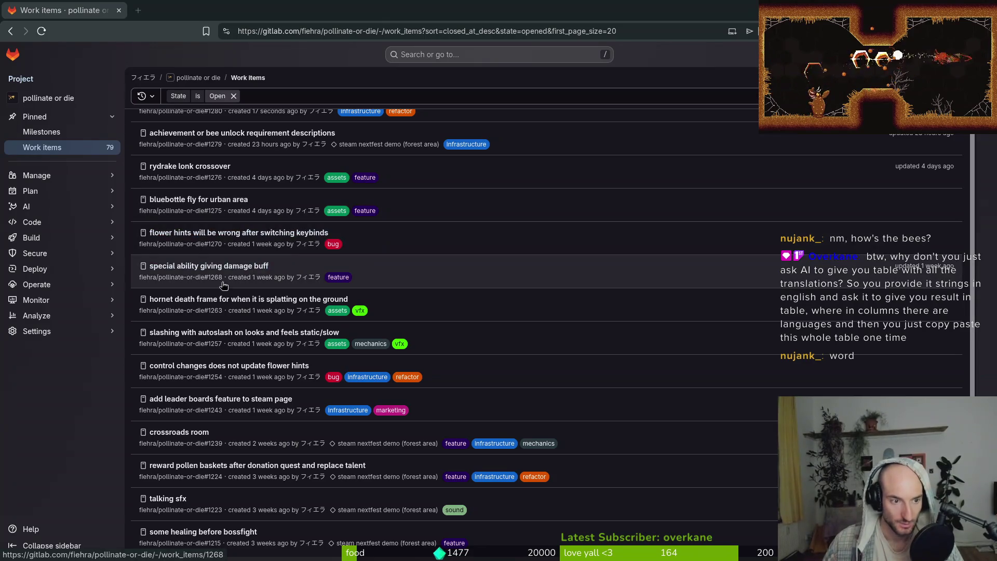
pyautogui.scroll(-3, 377, 337)
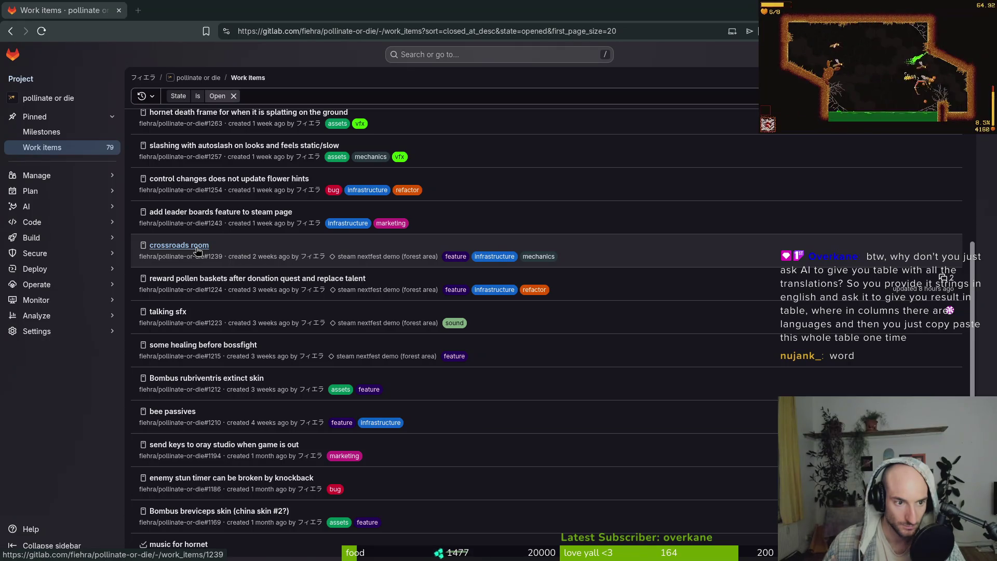
pyautogui.middleClick(179, 249)
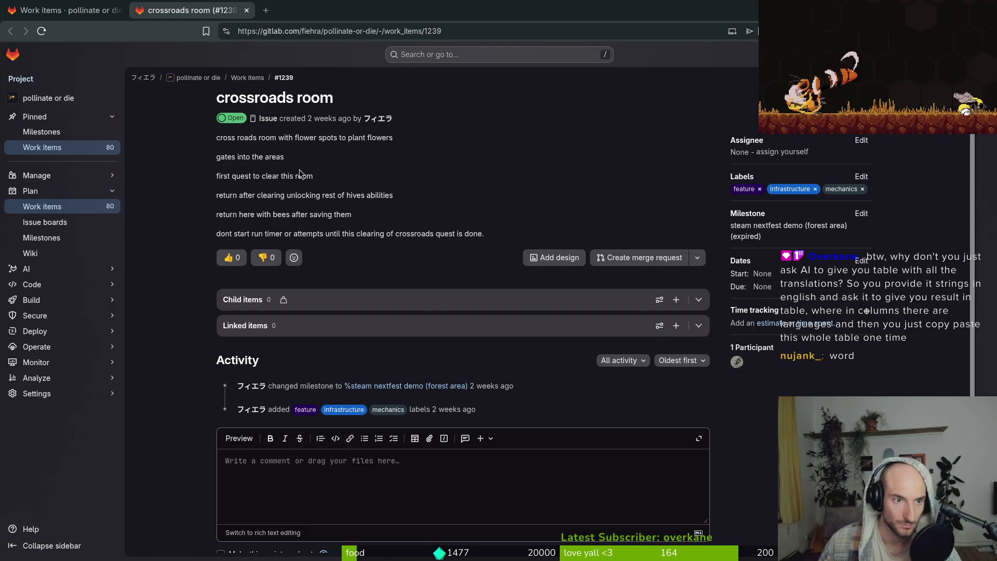
pyautogui.scroll(-1, 519, 270)
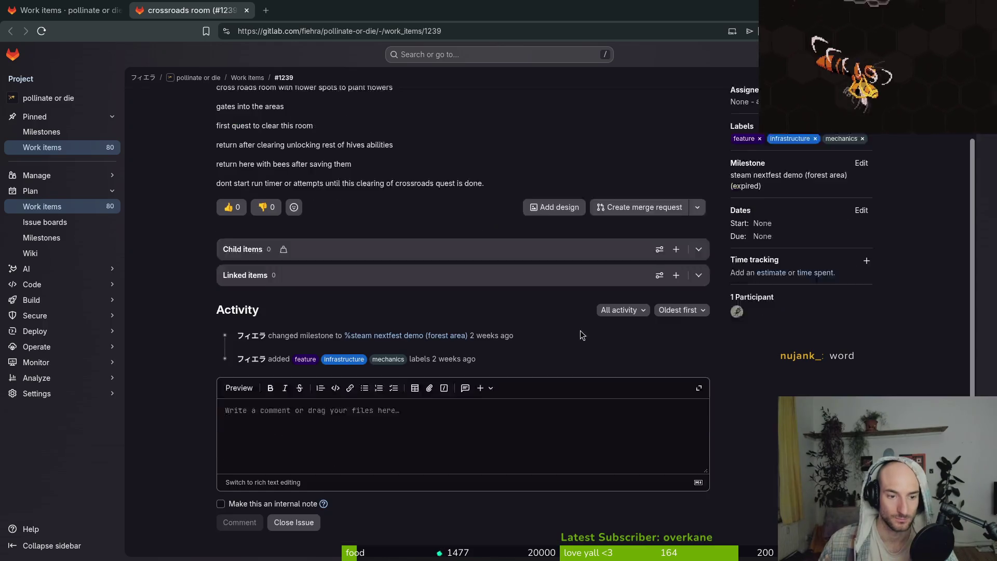
pyautogui.click(293, 532)
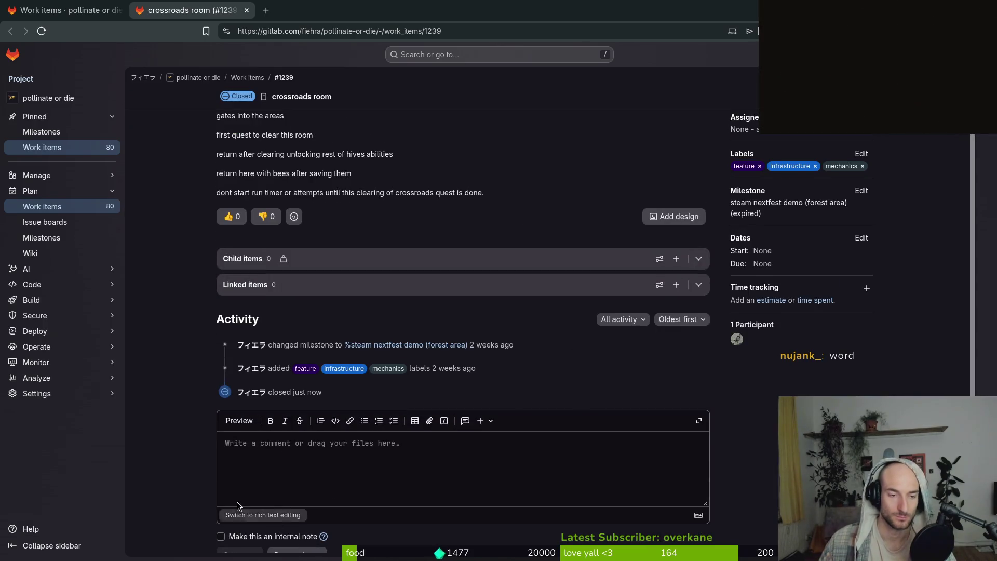
pyautogui.click(52, 148)
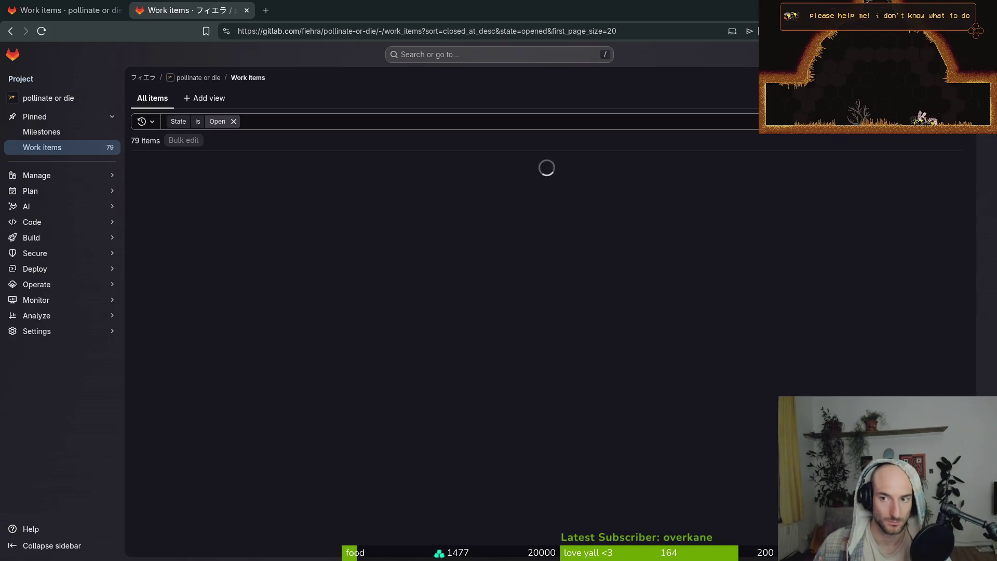
# - Create issue 'crossroads juice flower seed spots' with the feature label
pyautogui.press('i')
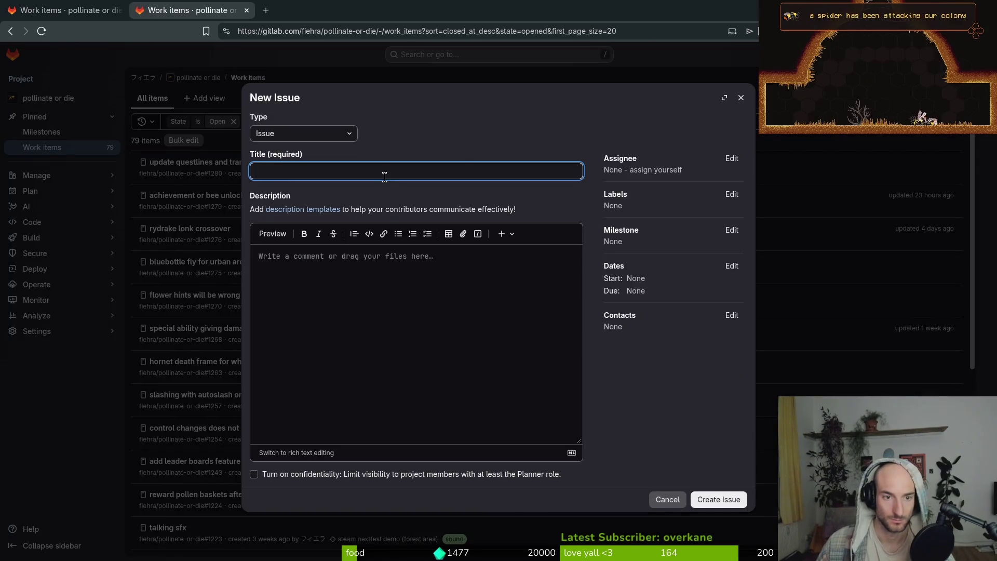
pyautogui.write('crossr')
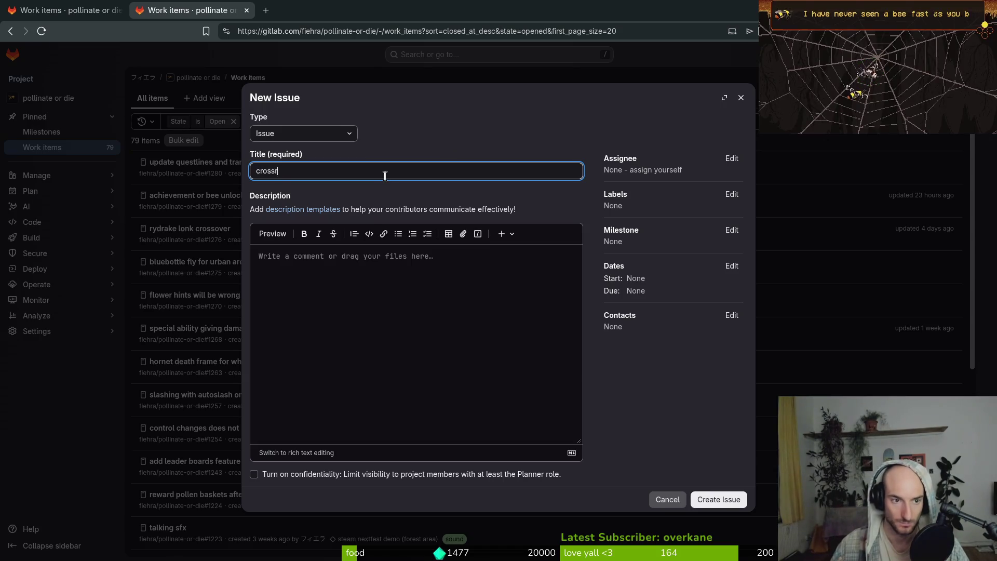
pyautogui.write('oads juice')
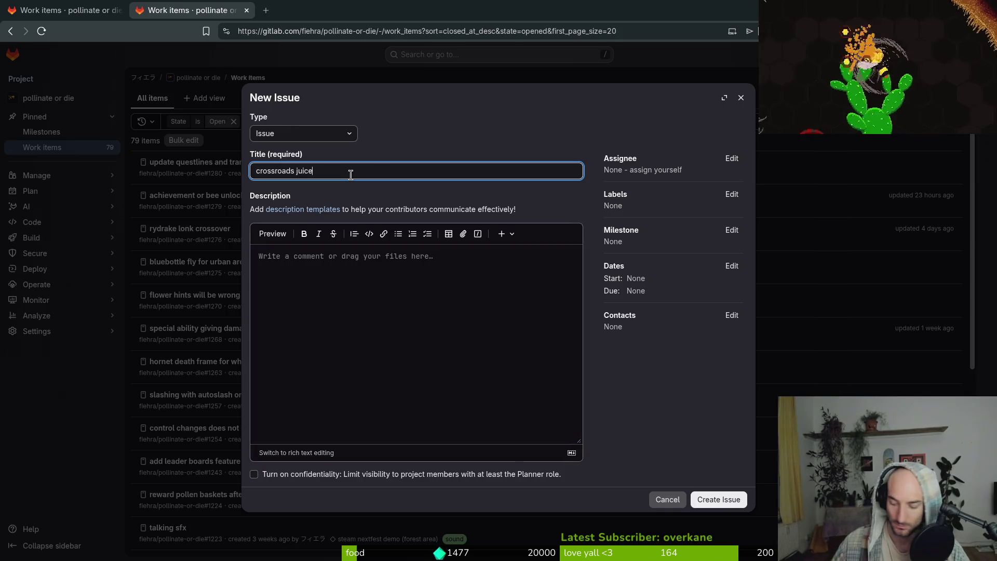
pyautogui.write(' flower seed p')
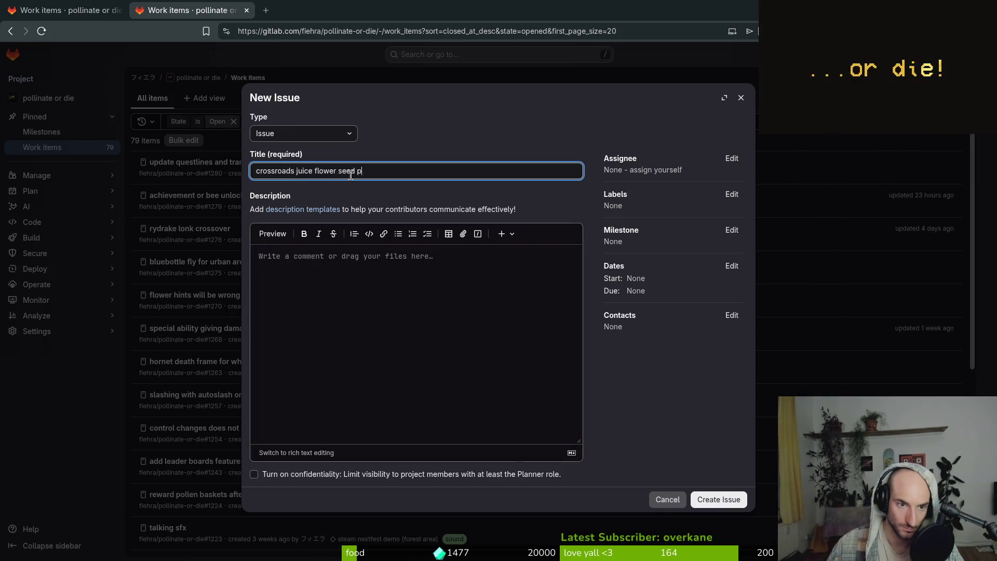
pyautogui.press('BackSpace')
pyautogui.write('spots')
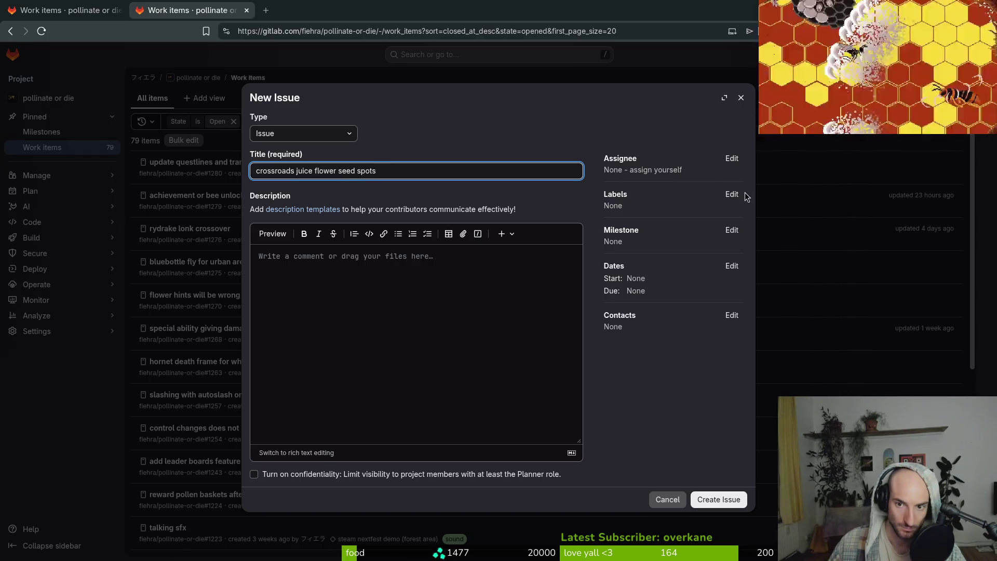
pyautogui.click(736, 194)
pyautogui.click(674, 309)
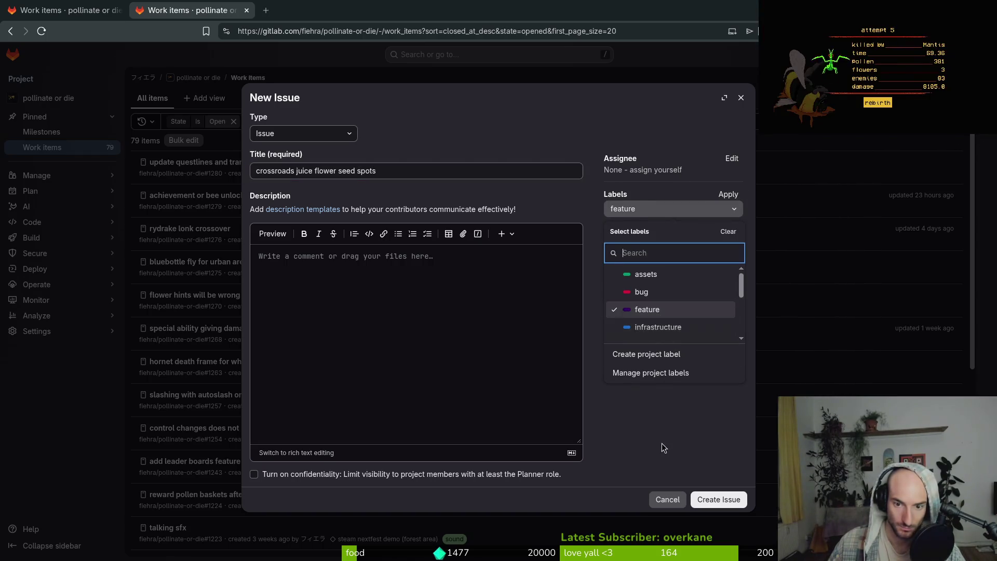
pyautogui.click(661, 443)
pyautogui.click(714, 500)
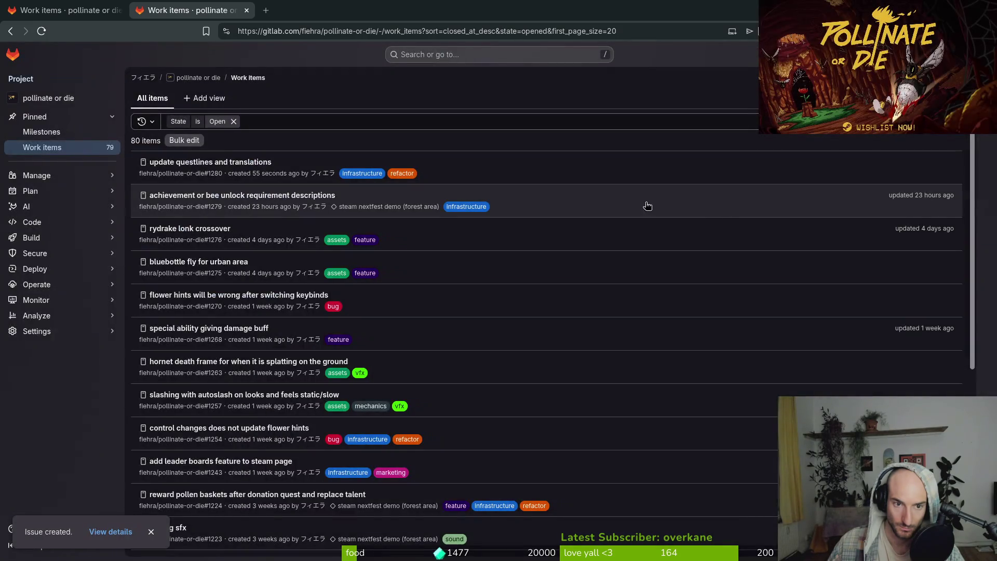
# - Add the vfx and assets labels to issue #1281 from its sidebar
pyautogui.click(190, 161)
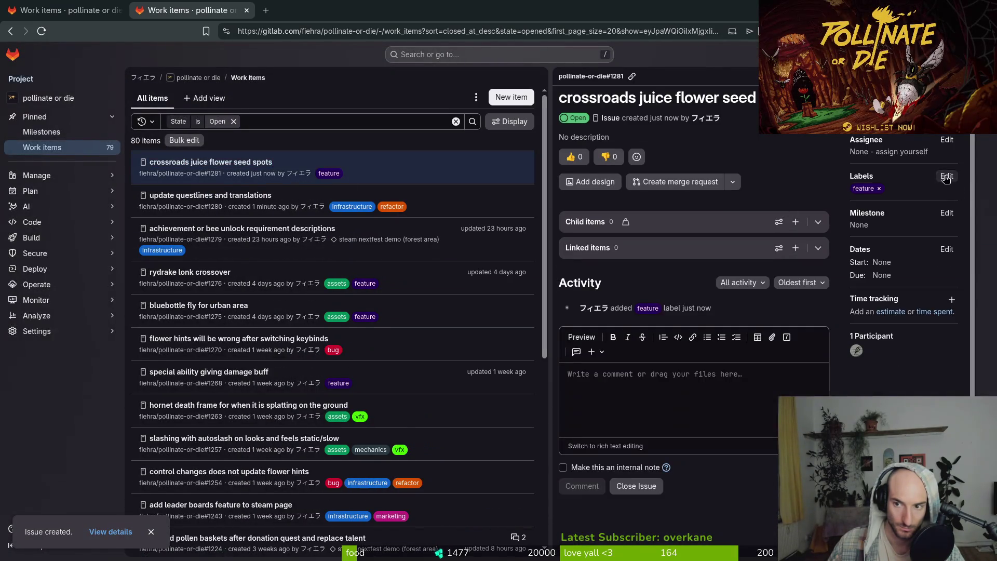
pyautogui.click(943, 177)
pyautogui.scroll(-3, 920, 285)
pyautogui.click(920, 275)
pyautogui.click(820, 221)
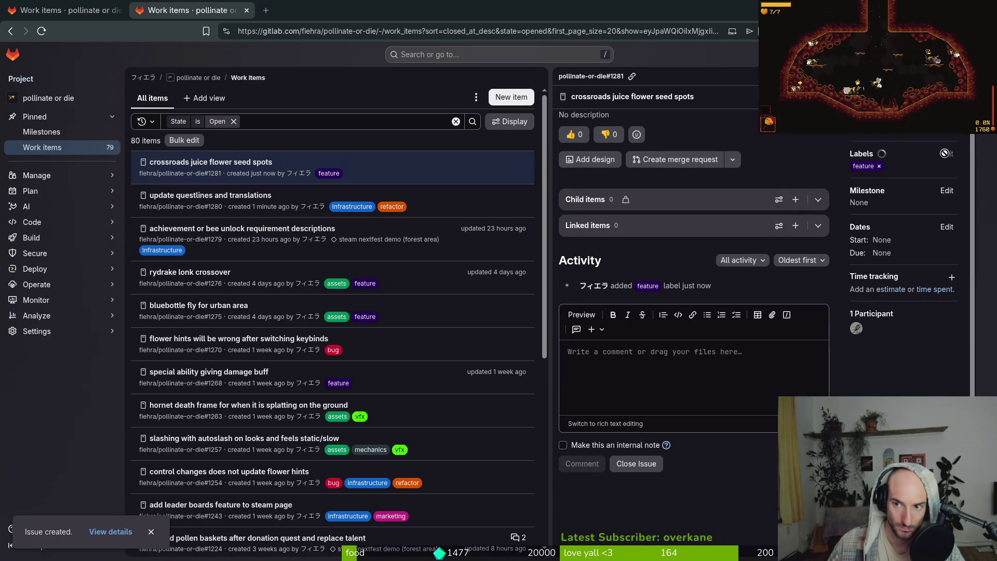
pyautogui.scroll(1, 883, 216)
pyautogui.click(946, 176)
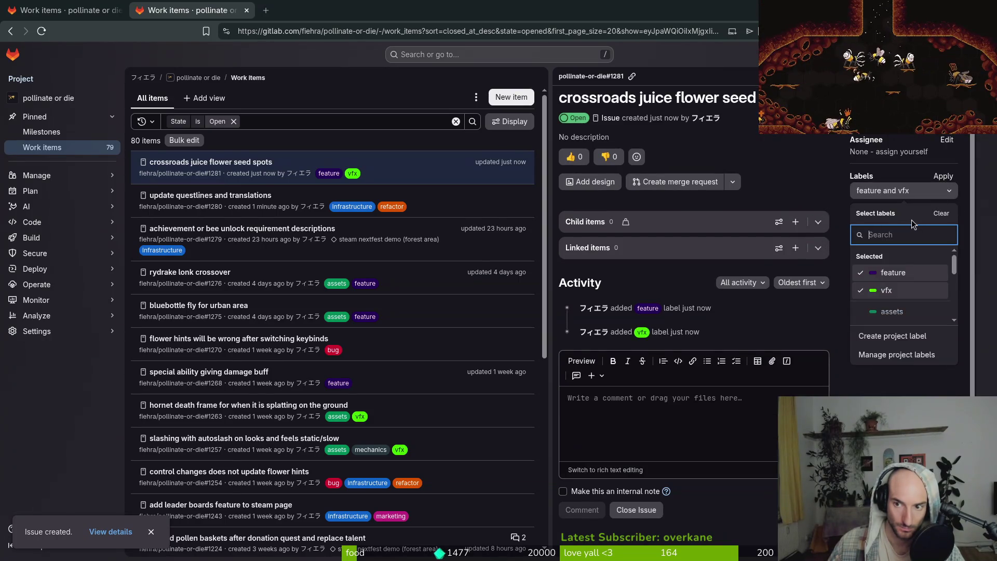
pyautogui.click(811, 174)
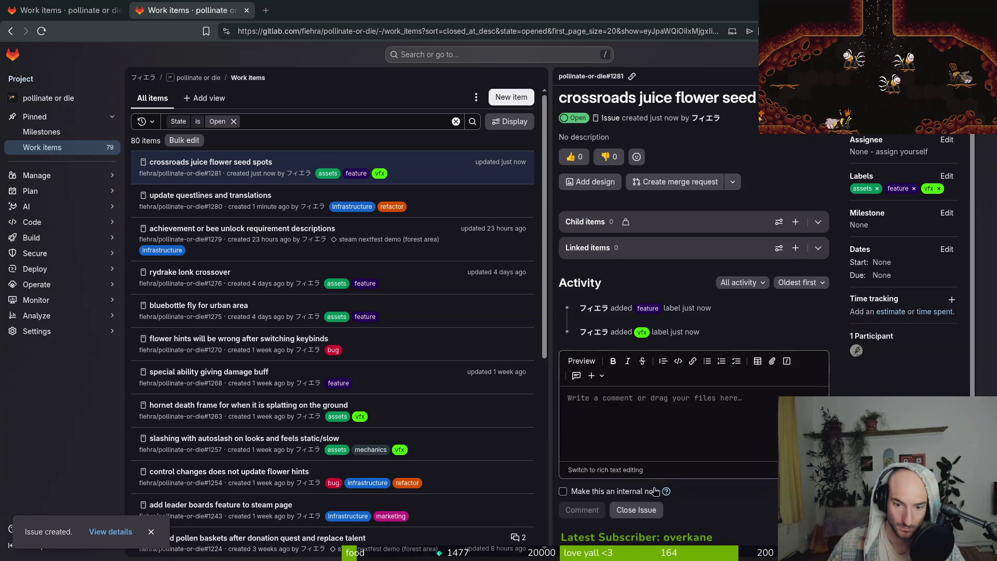
pyautogui.click(508, 97)
pyautogui.write('crossroad')
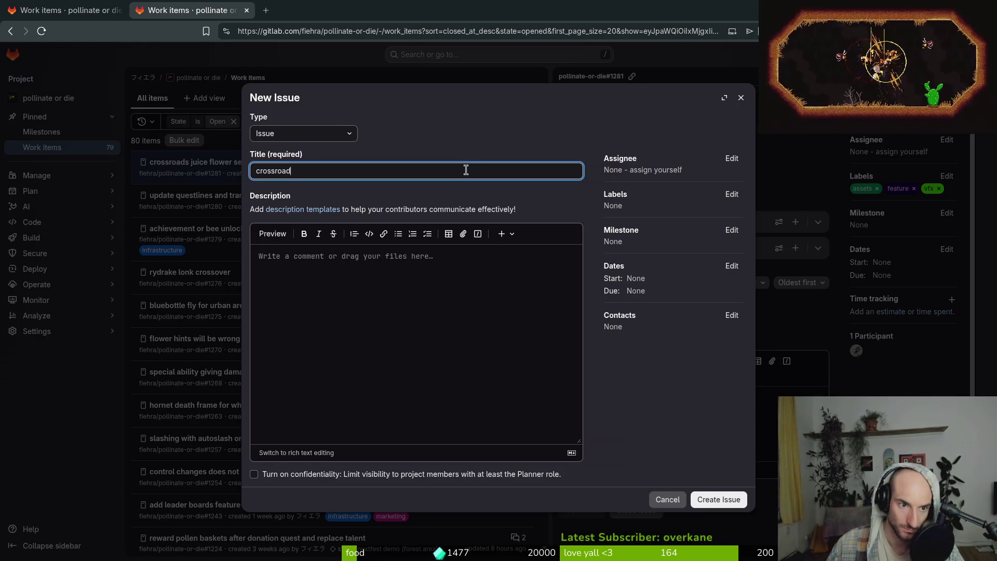
# - Create issue 'crossroads juice world gates' labelled assets and vfx
pyautogui.write('s juice ')
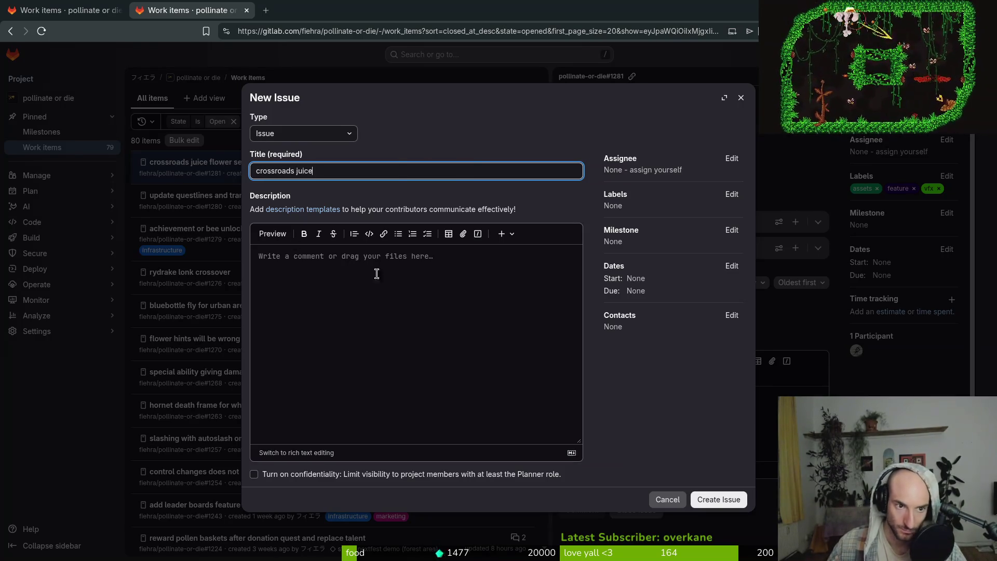
pyautogui.write('gold')
pyautogui.press('BackSpace')
pyautogui.press('BackSpace')
pyautogui.press('BackSpace')
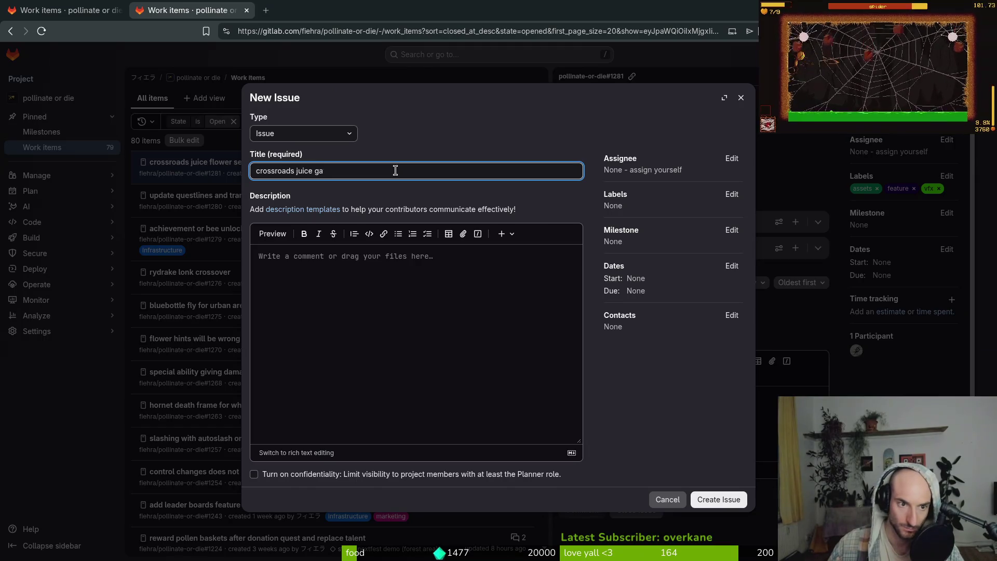
pyautogui.write('f')
pyautogui.press('BackSpace')
pyautogui.write('world gates')
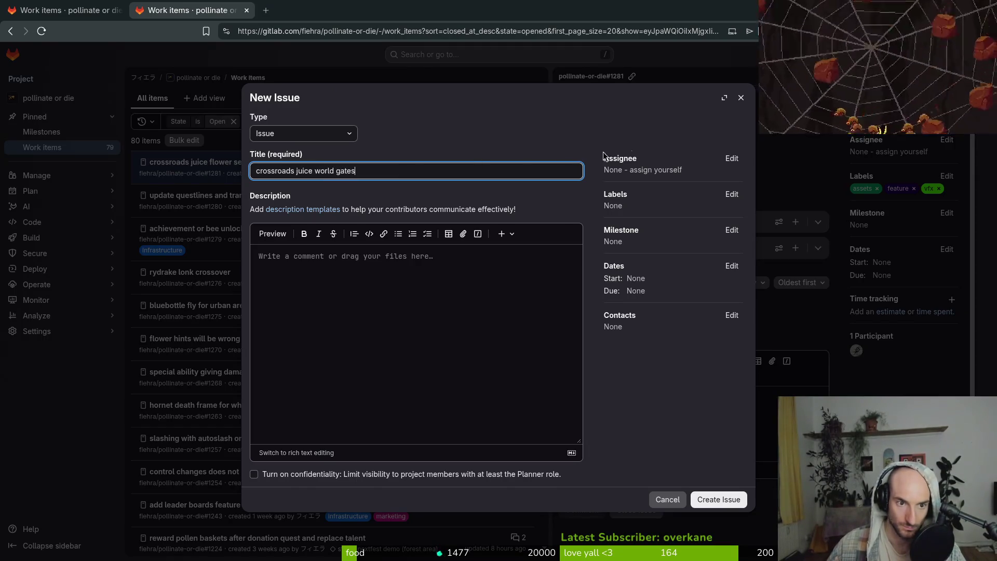
pyautogui.click(726, 194)
pyautogui.click(676, 269)
pyautogui.scroll(-5, 670, 291)
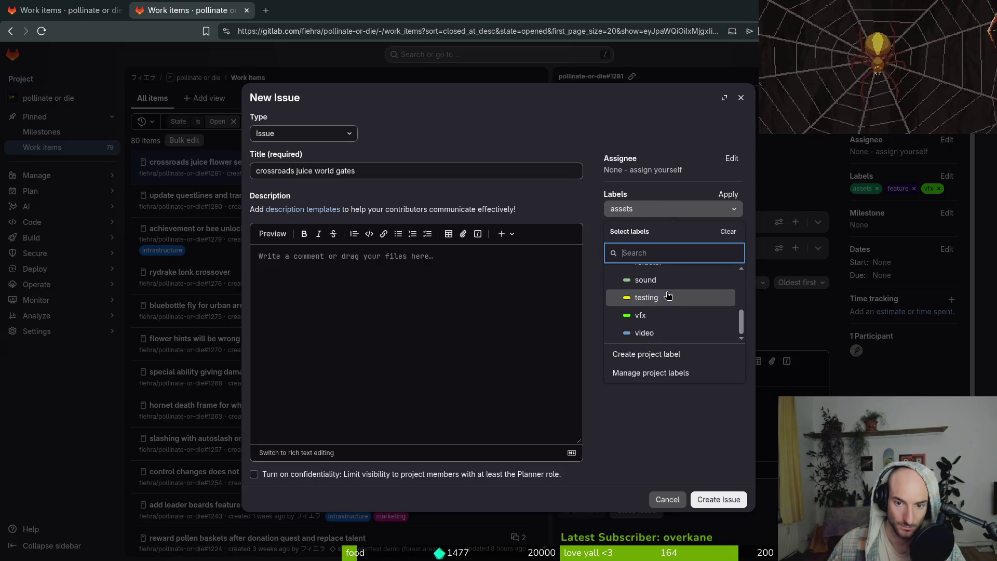
pyautogui.click(660, 317)
pyautogui.click(646, 427)
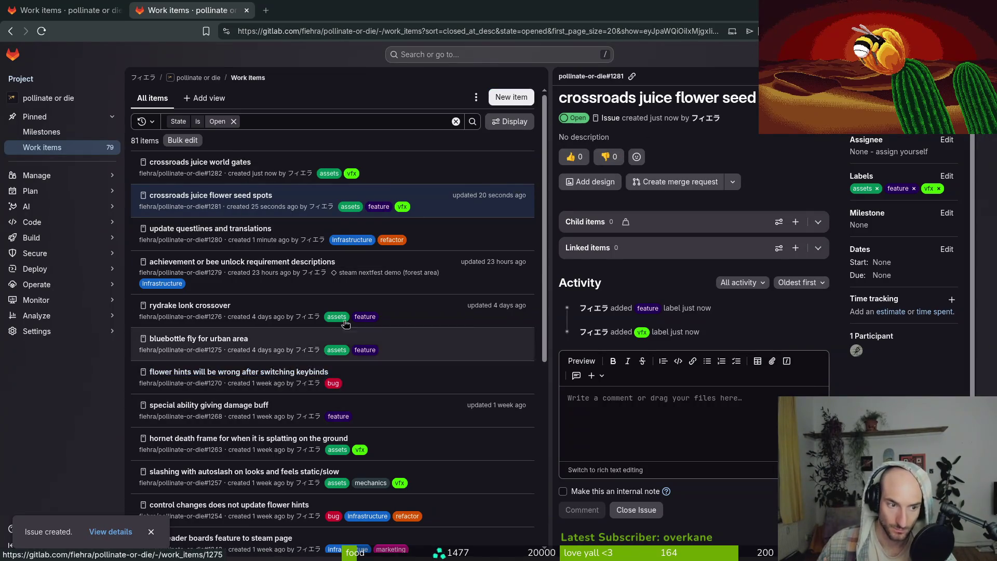
# - Close the issue panel and extra browser tab, then switch to the terminal
pyautogui.scroll(-5, 354, 323)
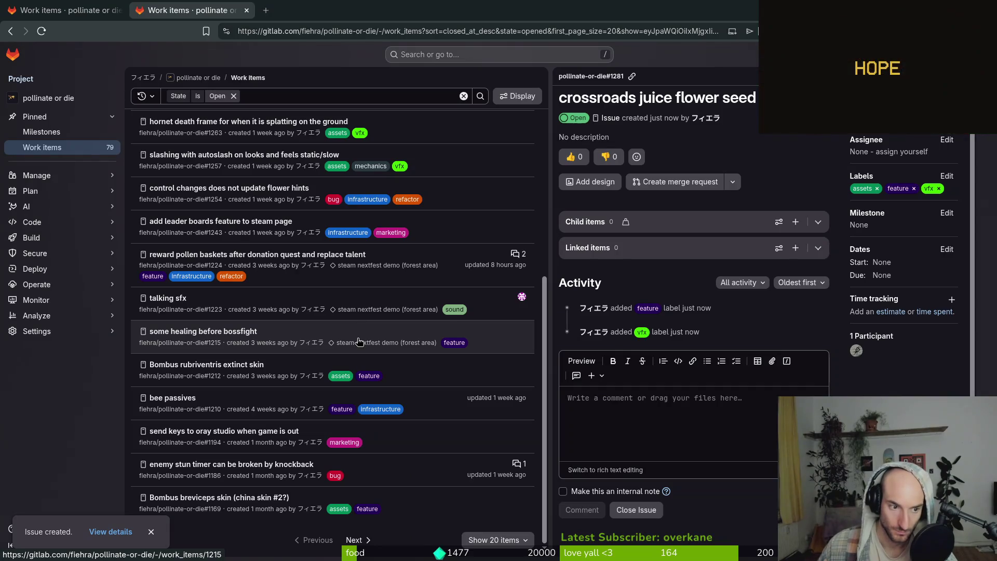
pyautogui.scroll(5, 358, 333)
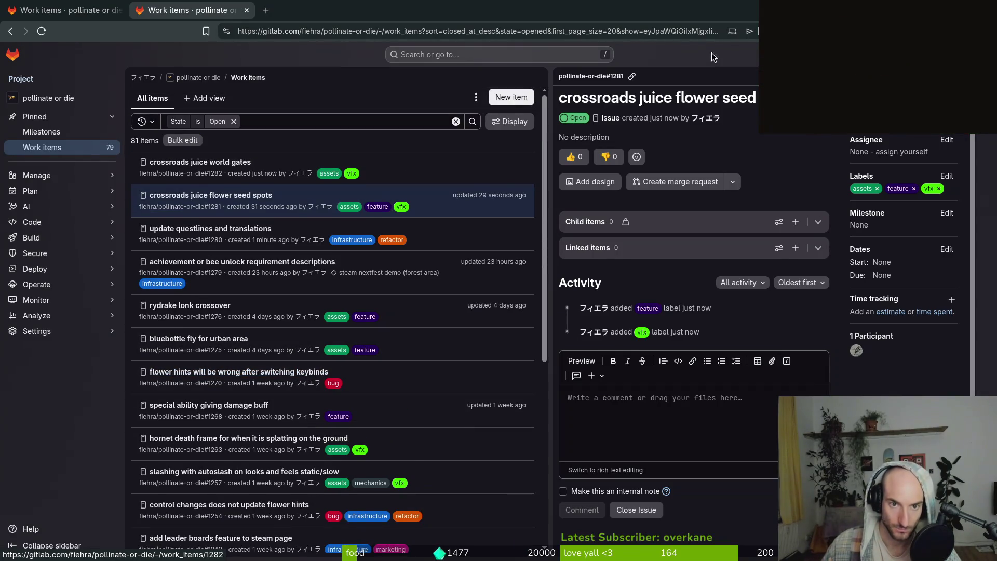
pyautogui.press('Escape')
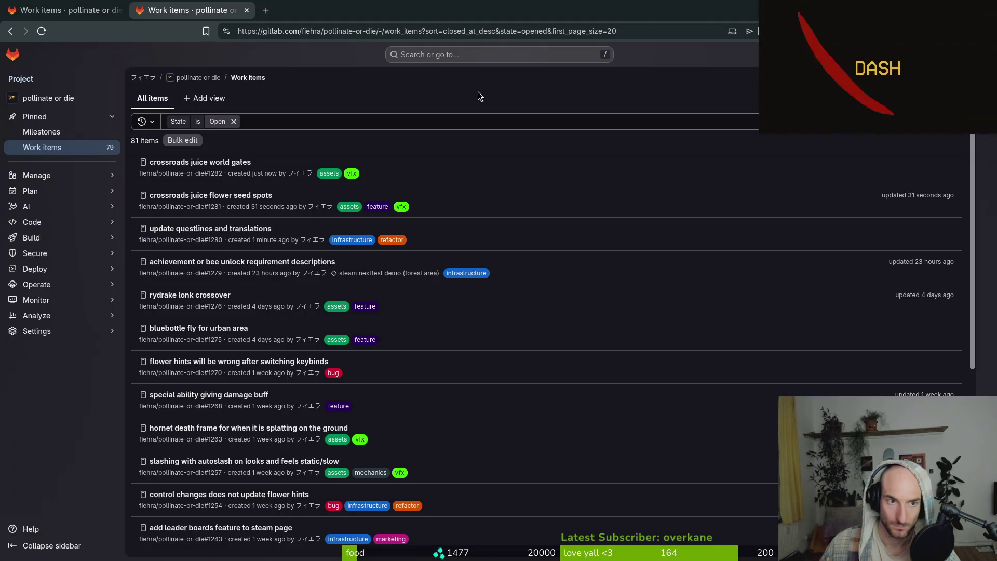
pyautogui.hotkey('ctrl', 'w')
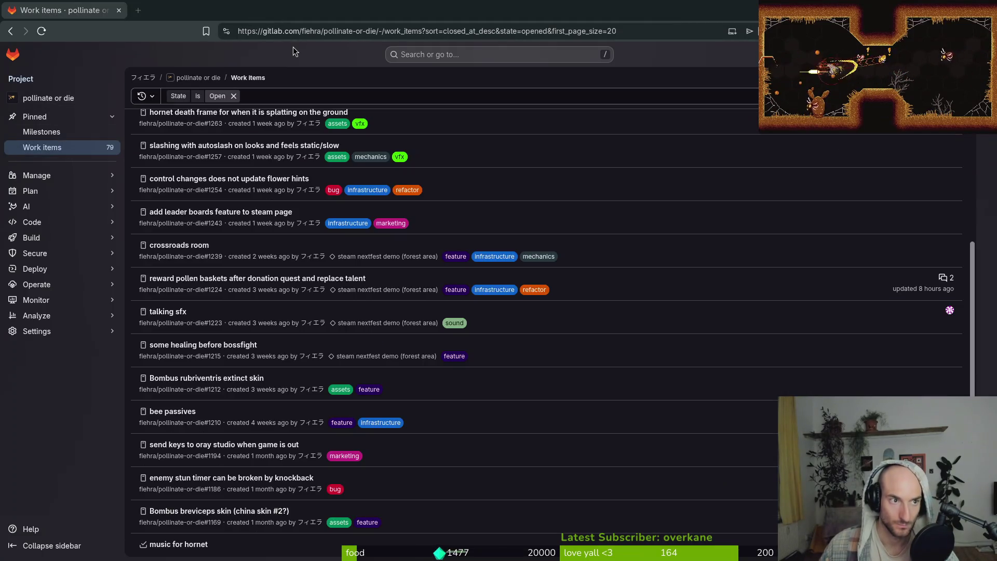
pyautogui.hotkey('alt', 'Tab')
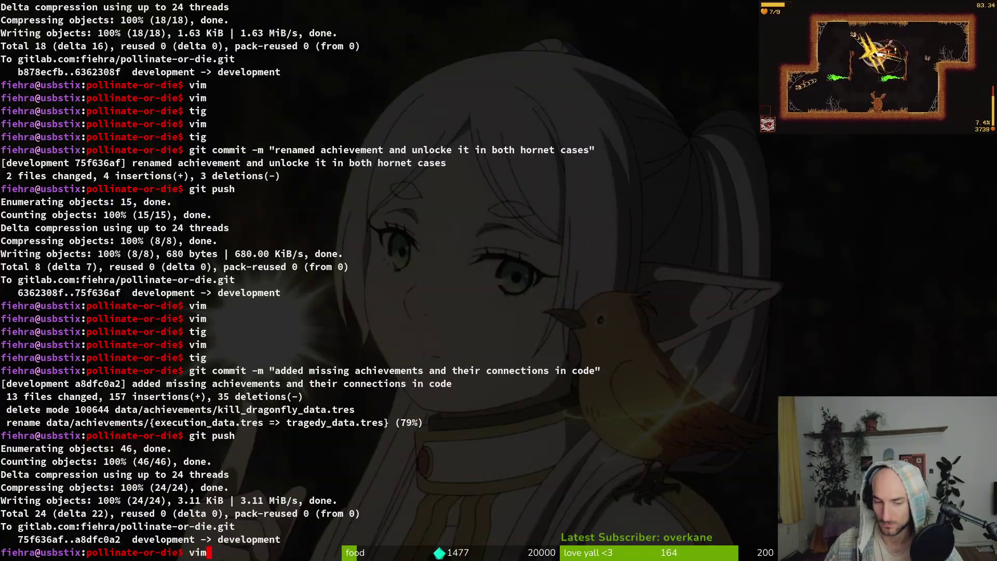
# - Open game.controller.gd in Vim via the file search
pyautogui.press('Return')
pyautogui.write('gamecon')
pyautogui.press('Return')
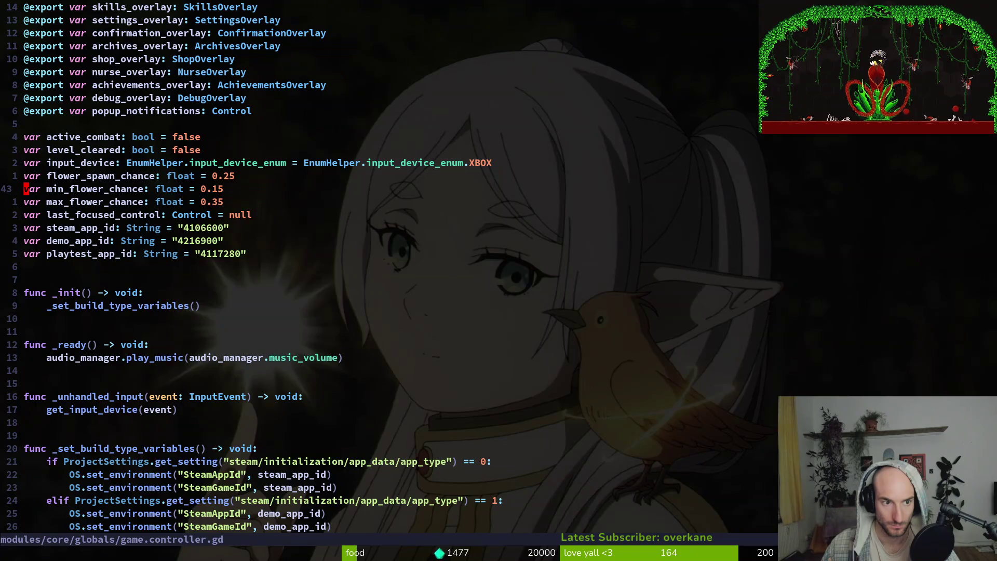
# - Lower flower chances to 0.2, 0.1 and 0.3 (from 0.25, 0.15, 0.35) and save
pyautogui.press('k')
pyautogui.press('w')
pyautogui.press('w')
pyautogui.press('w')
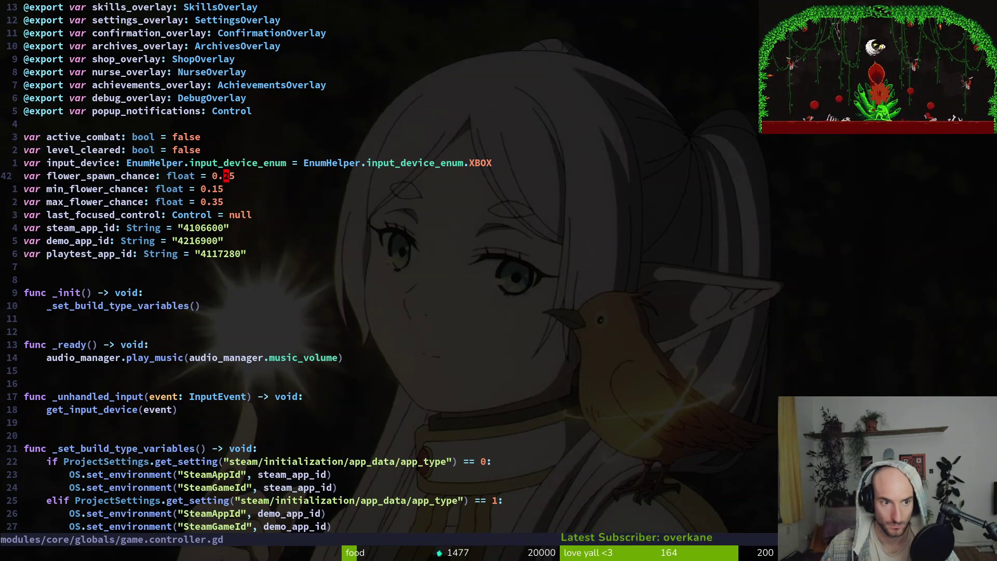
pyautogui.press('$')
pyautogui.press('x')
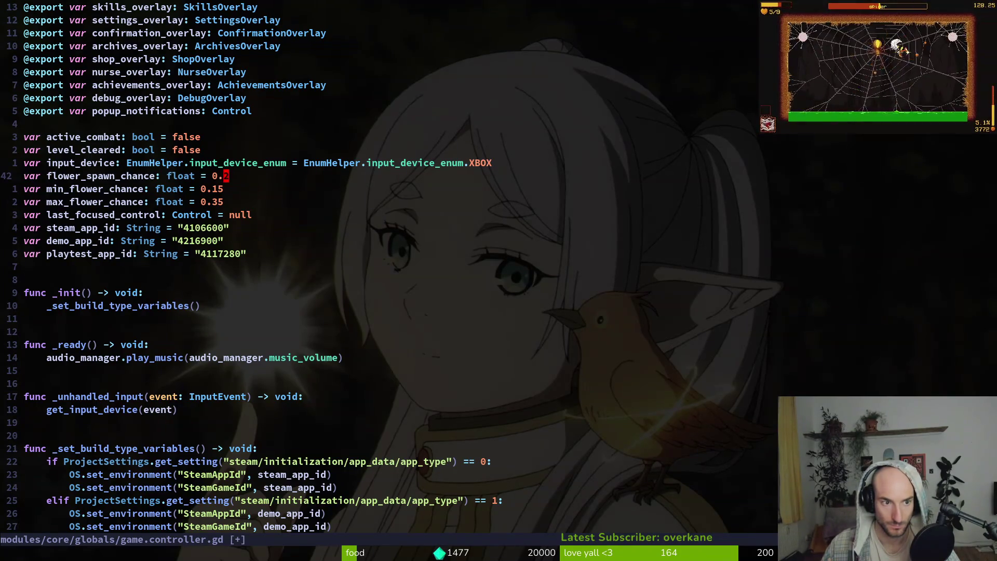
pyautogui.press('j')
pyautogui.write('j$x')
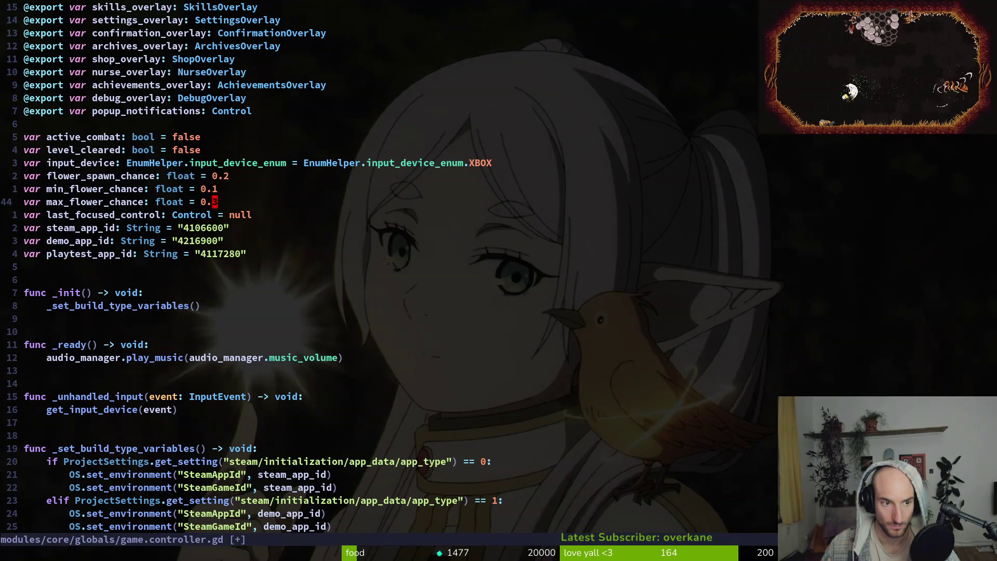
pyautogui.write(':w')
pyautogui.press('Return')
pyautogui.write(':w')
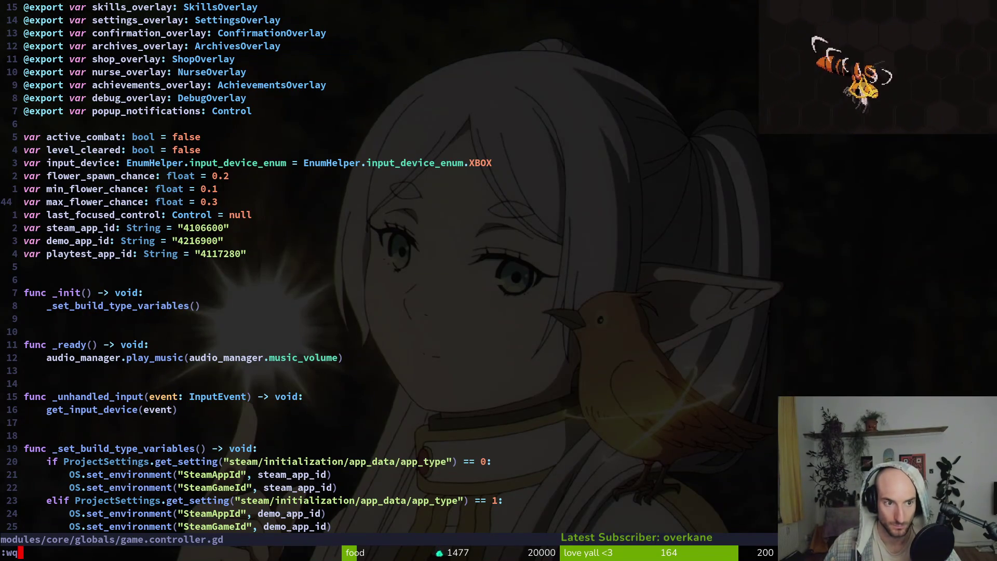
# - Close the script and review the game.controller.gd diff in tig
pyautogui.press('Return')
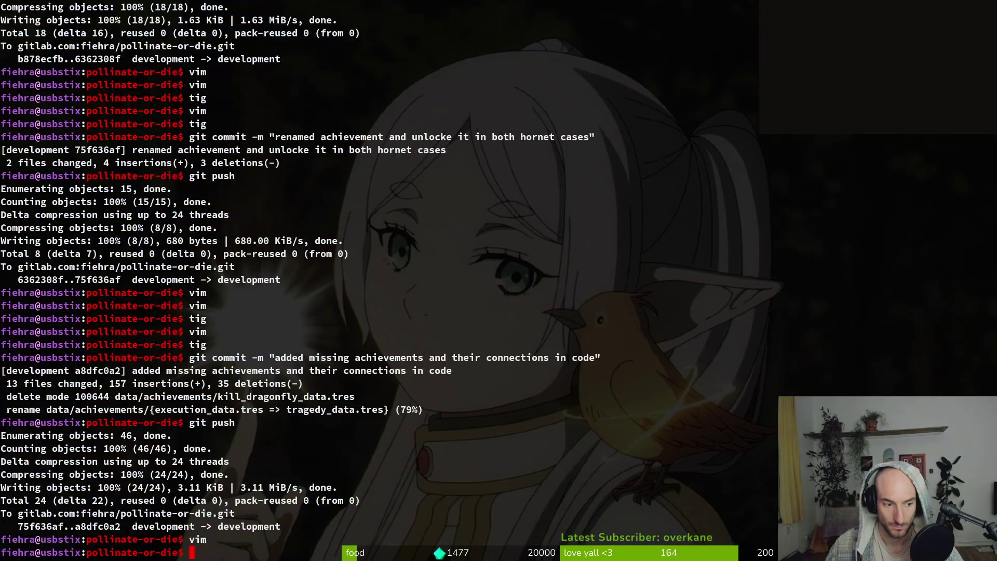
pyautogui.write('tig')
pyautogui.press('Return')
pyautogui.press('s')
pyautogui.press('Down')
pyautogui.press('Return')
pyautogui.press('q')
pyautogui.press('q')
pyautogui.press('q')
# - Reopen tig to recheck the game.controller.gd changes before committing
pyautogui.write('git')
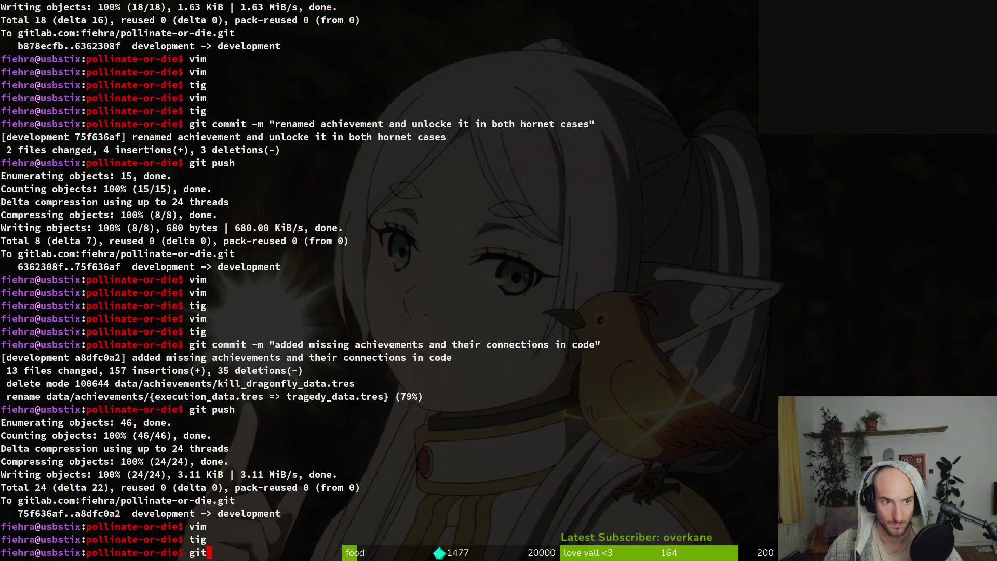
pyautogui.write(' commit')
pyautogui.press('BackSpace')
pyautogui.press('BackSpace')
pyautogui.press('BackSpace')
pyautogui.write('tig')
pyautogui.press('Return')
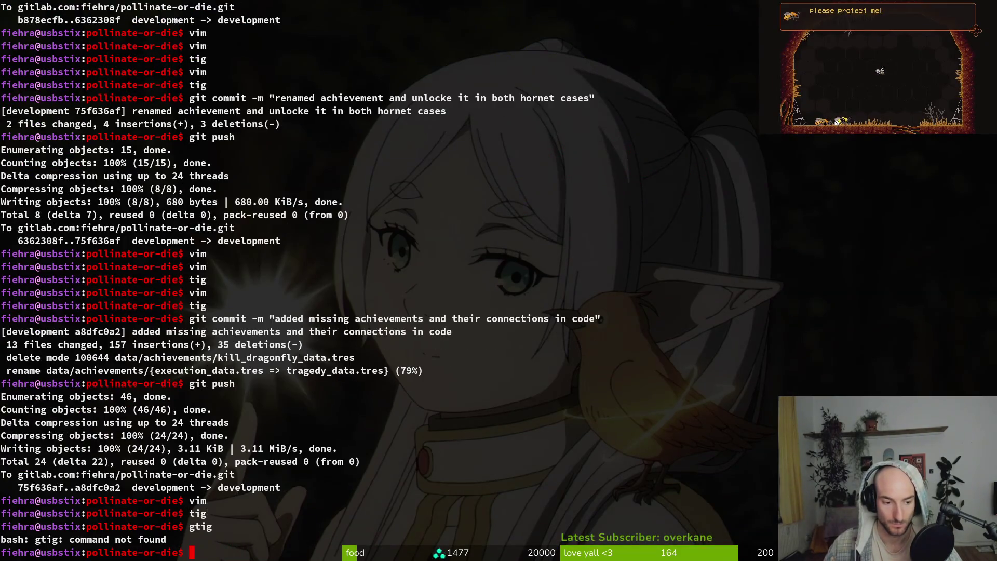
pyautogui.write('tig')
pyautogui.press('Return')
pyautogui.press('s')
pyautogui.press('Down')
pyautogui.press('Return')
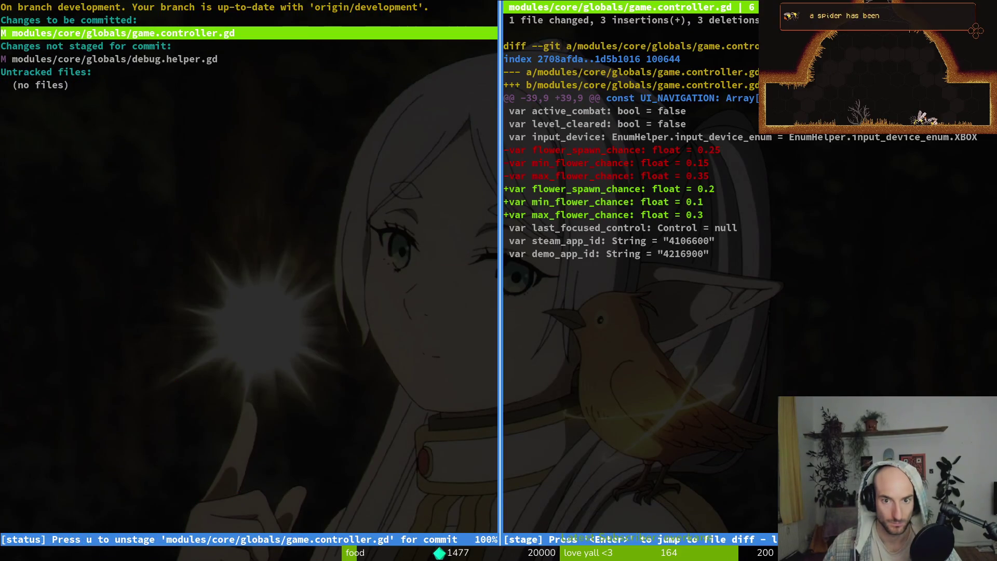
pyautogui.press('q')
pyautogui.press('q')
pyautogui.press('q')
# - Commit the change with message "reduced flower base chance"
pyautogui.write('t ')
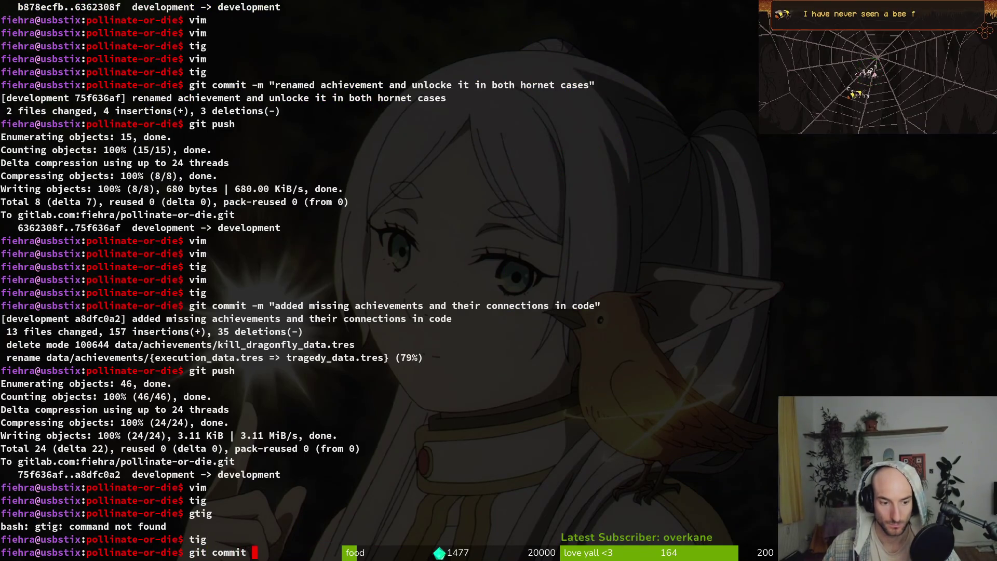
pyautogui.write('-m" reduc')
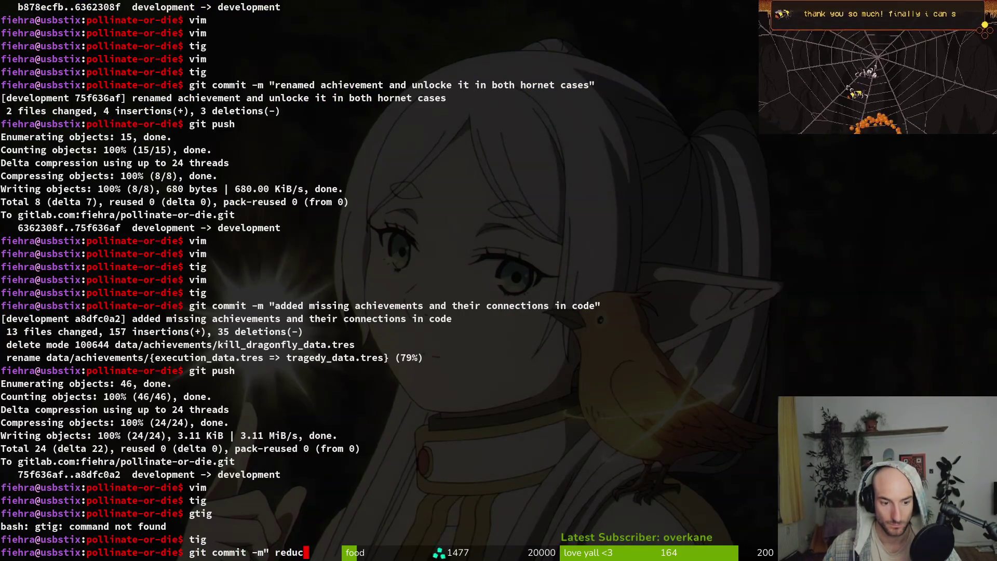
pyautogui.press('BackSpace')
pyautogui.press('BackSpace')
pyautogui.press('BackSpace')
pyautogui.press('BackSpace')
pyautogui.press('BackSpace')
pyautogui.press('BackSpace')
pyautogui.press('BackSpace')
pyautogui.write(' "re')
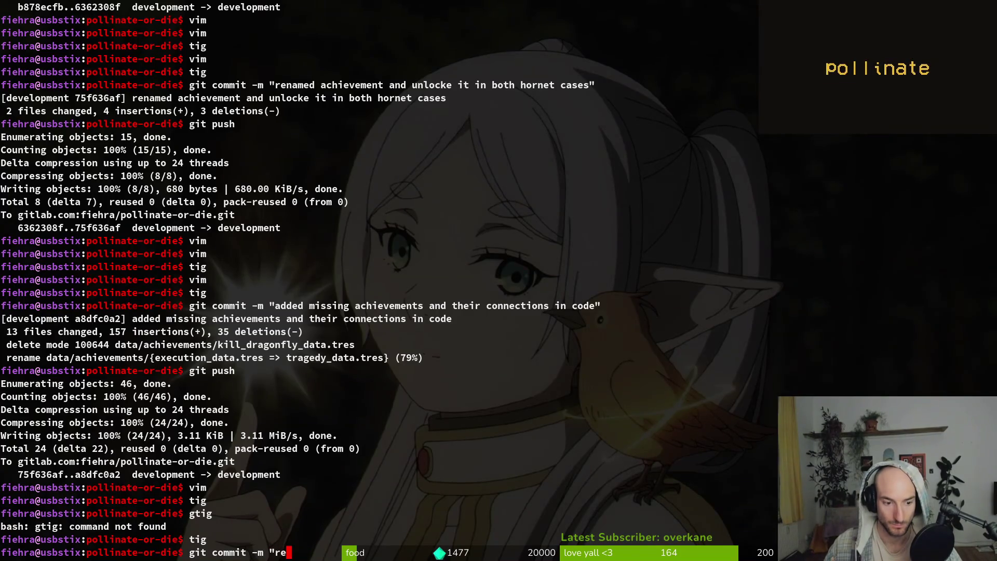
pyautogui.write('duced fl')
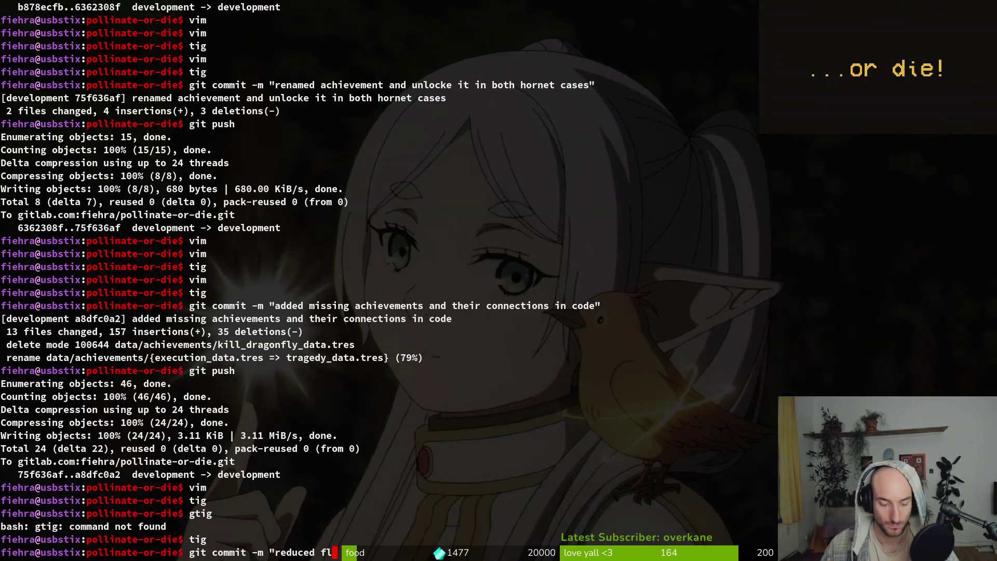
pyautogui.write('ower ba')
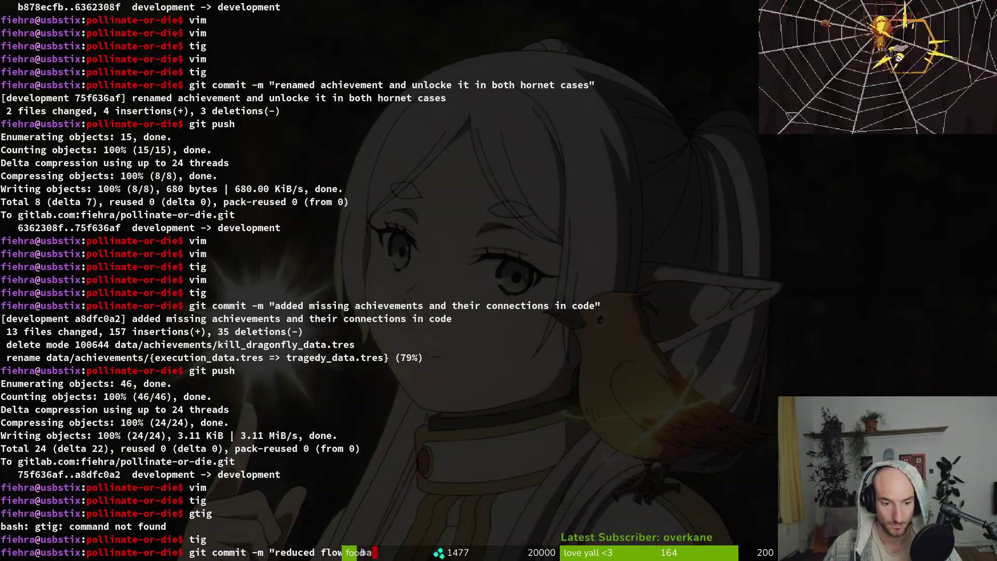
pyautogui.write('se chance"')
pyautogui.press('Return')
# - Push the commit to the development branch and confirm nothing is left
pyautogui.write('git push')
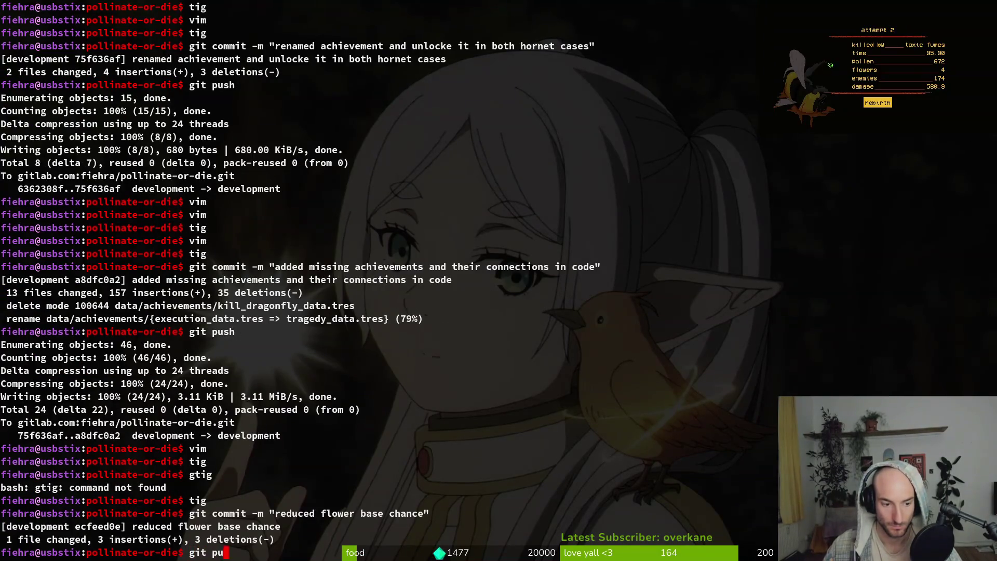
pyautogui.press('Return')
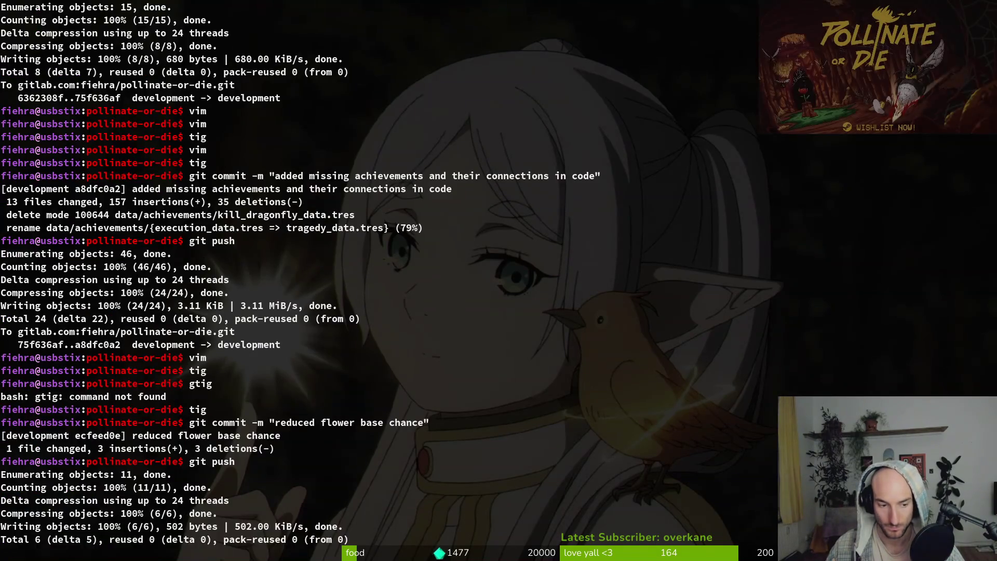
pyautogui.write('tig')
pyautogui.press('Return')
pyautogui.write('q')
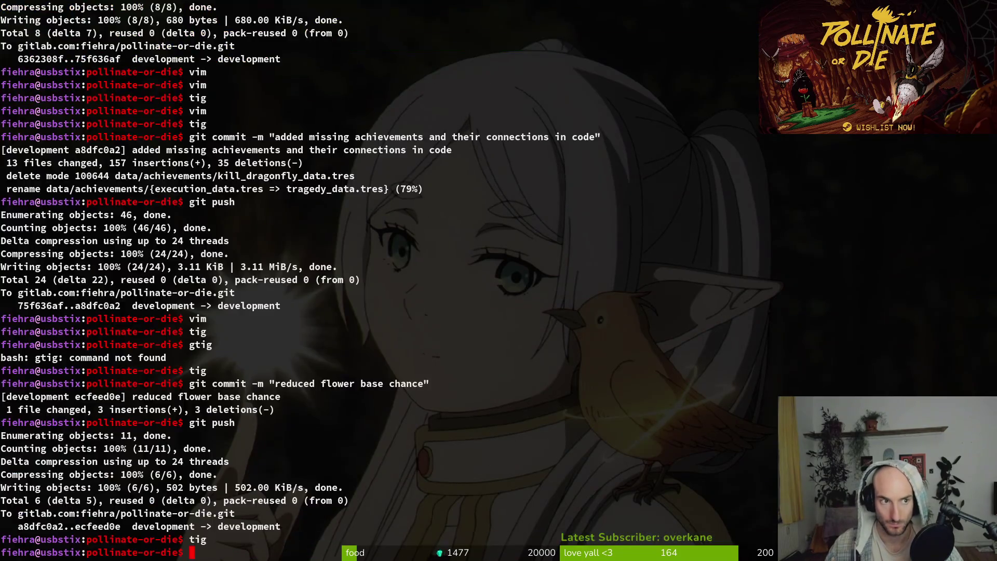
pyautogui.write('ush')
pyautogui.press('Return')
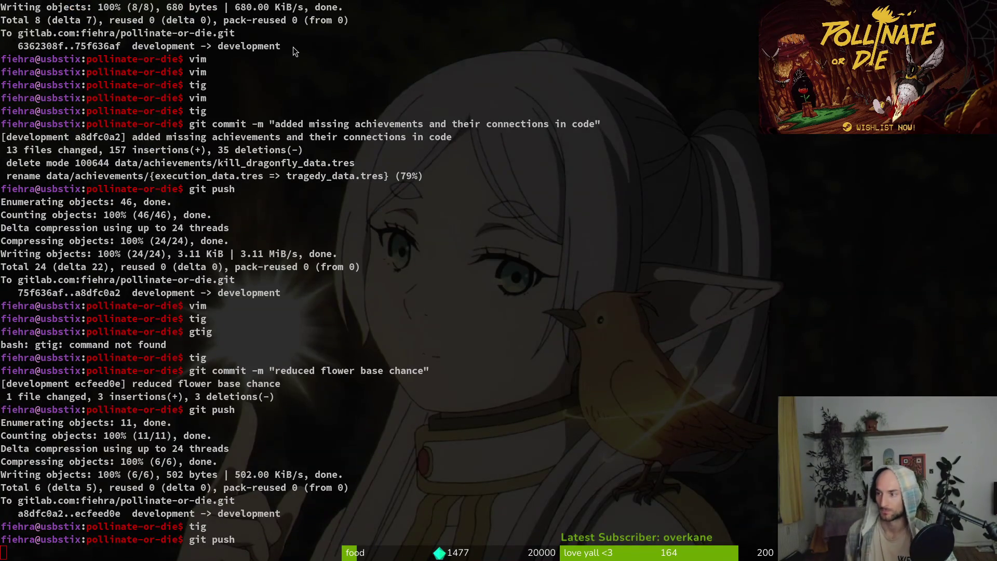
pyautogui.hotkey('alt', 'Tab')
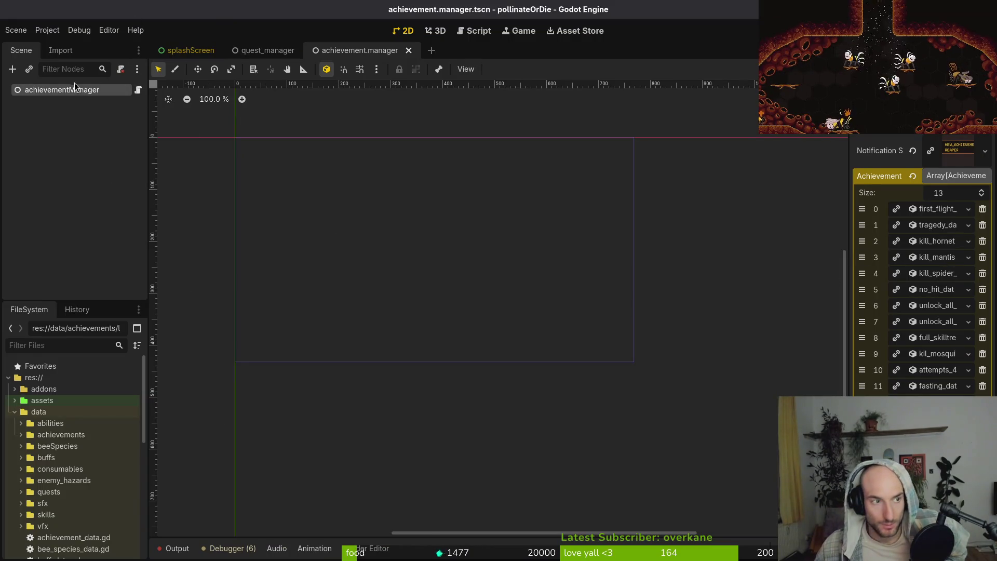
# - Close Godot's achievement.manager and quest_manager scenes, then bring up the Twitch dashboard tab
pyautogui.click(409, 49)
pyautogui.click(306, 50)
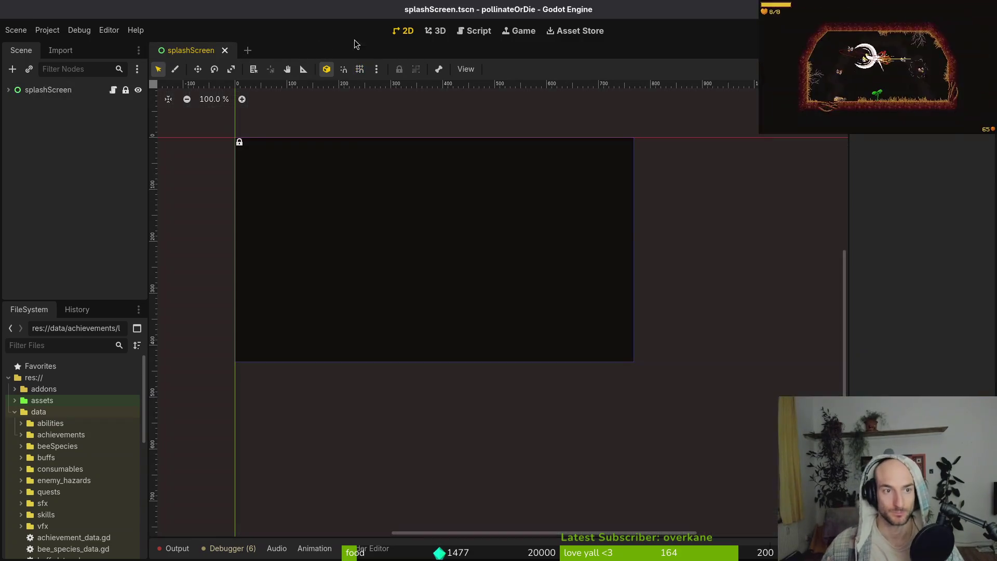
pyautogui.hotkey('alt', 'Tab')
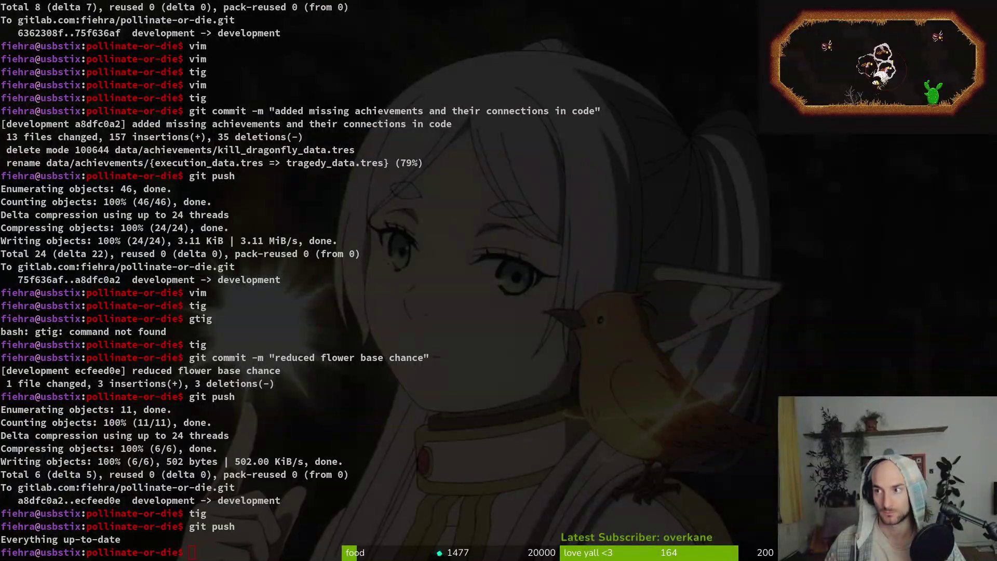
pyautogui.hotkey('alt', 'Tab')
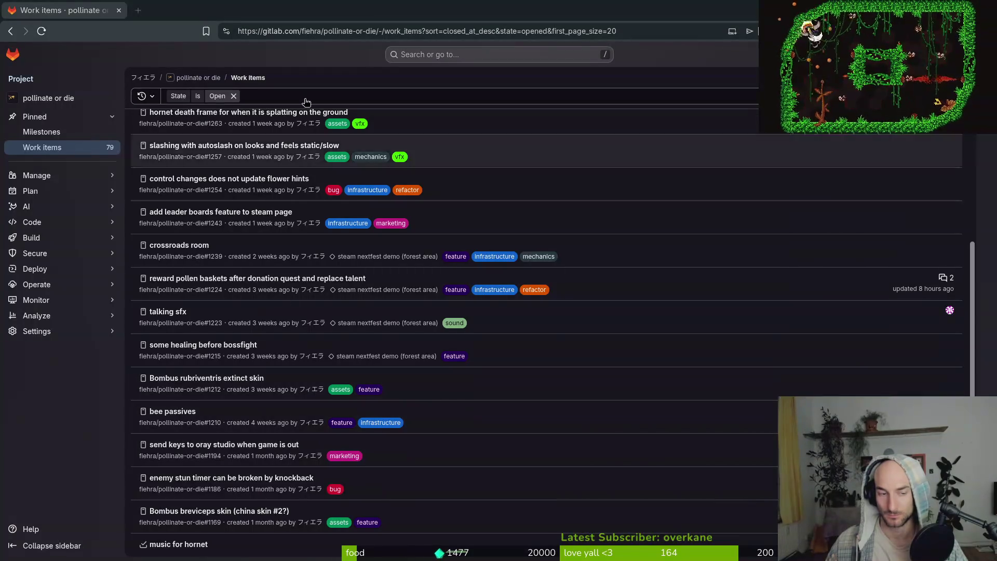
pyautogui.hotkey('ctrl', 't')
pyautogui.write('das')
pyautogui.press('Down')
pyautogui.press('Return')
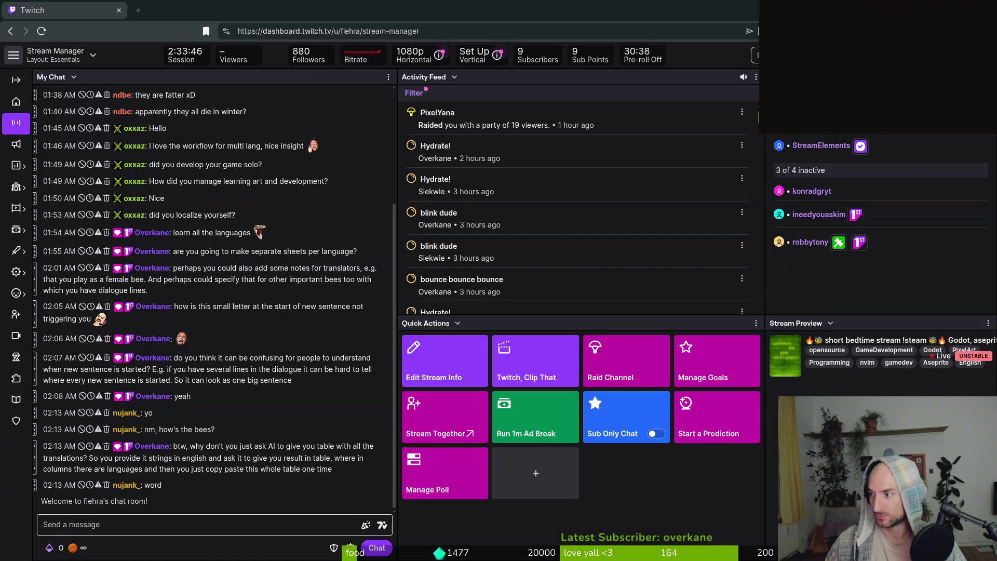
# - Open Raid Channel and browse the live Software and Game Development channels
pyautogui.click(629, 361)
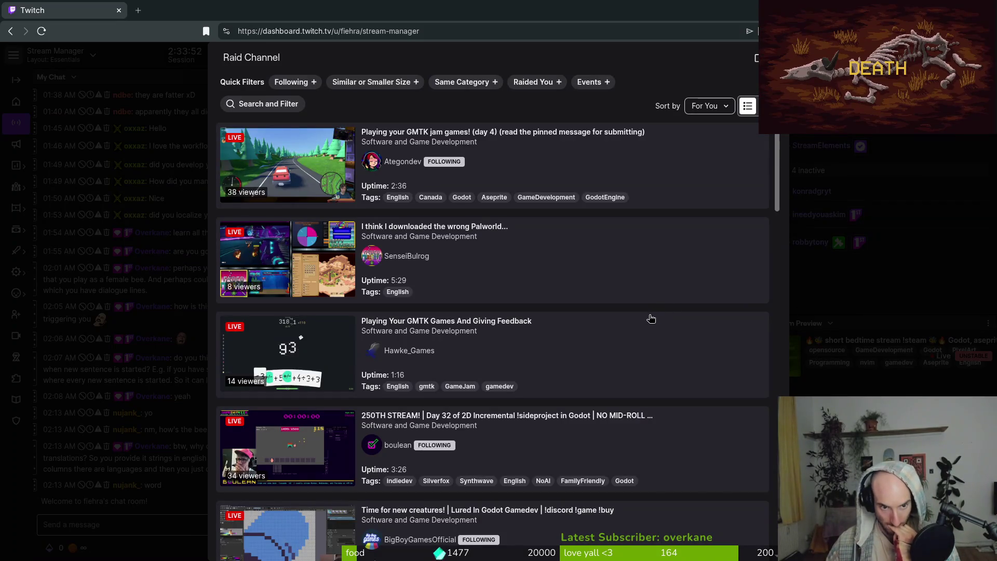
pyautogui.scroll(-2, 478, 281)
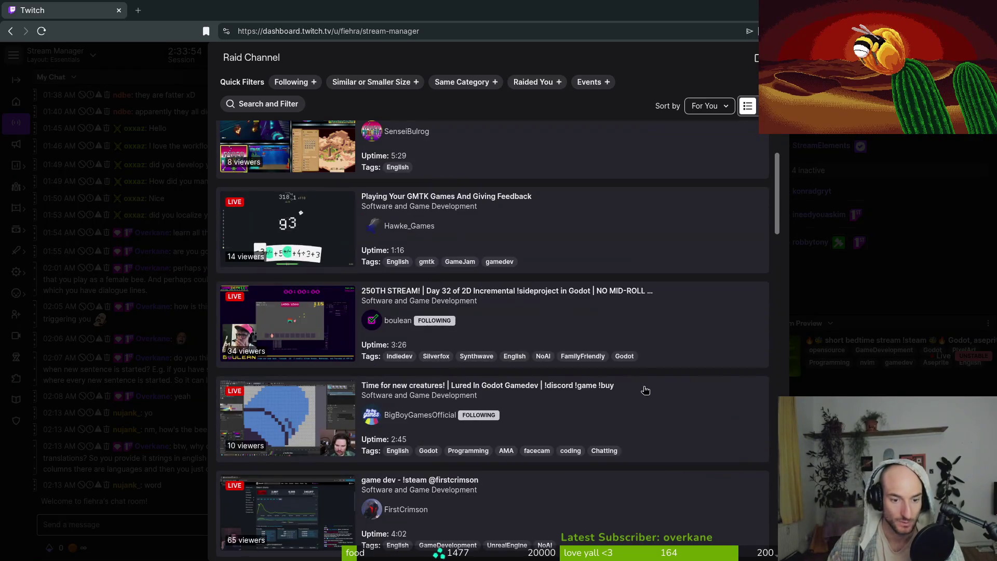
pyautogui.scroll(2, 513, 229)
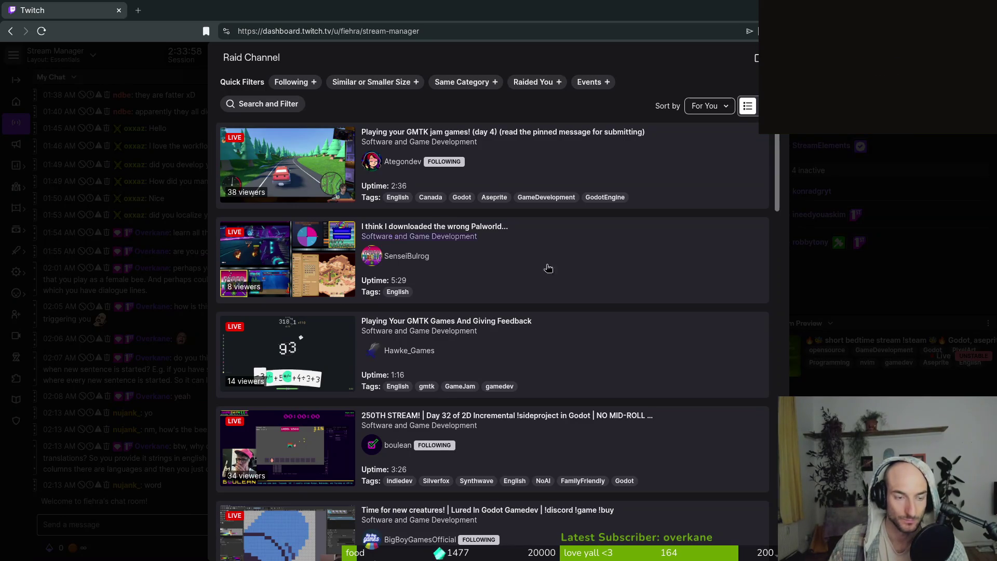
pyautogui.scroll(-3, 535, 269)
pyautogui.scroll(-4, 623, 290)
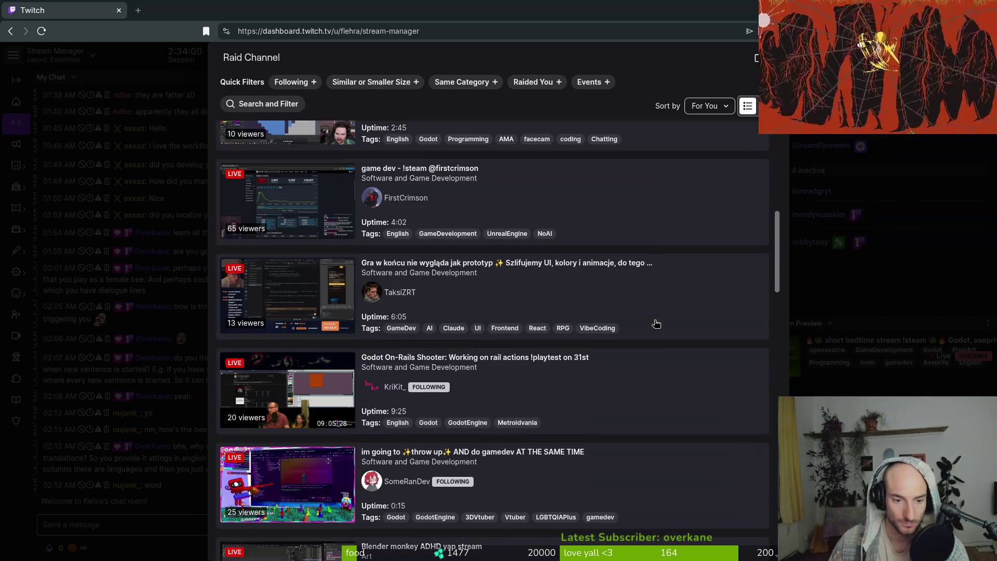
pyautogui.scroll(-1, 632, 339)
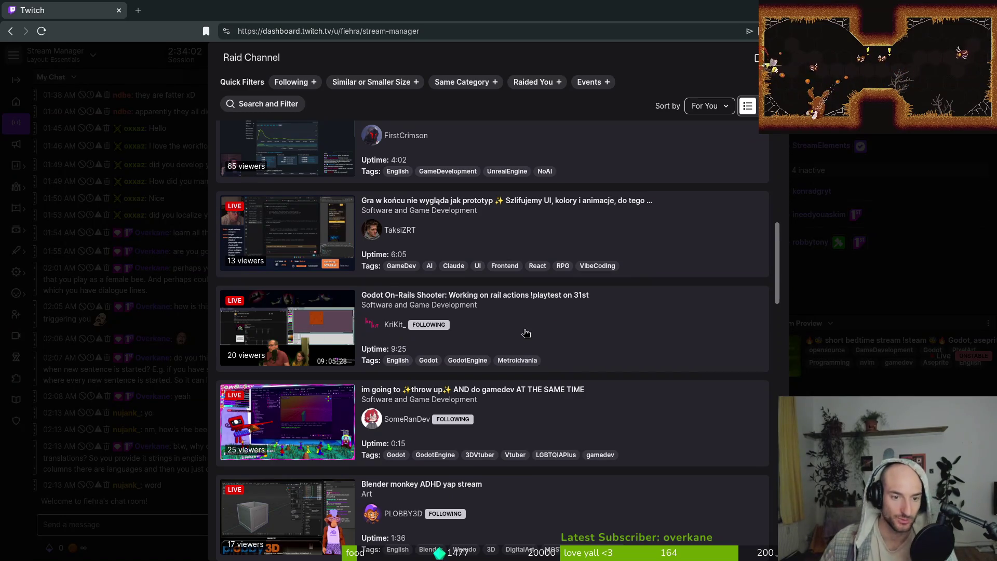